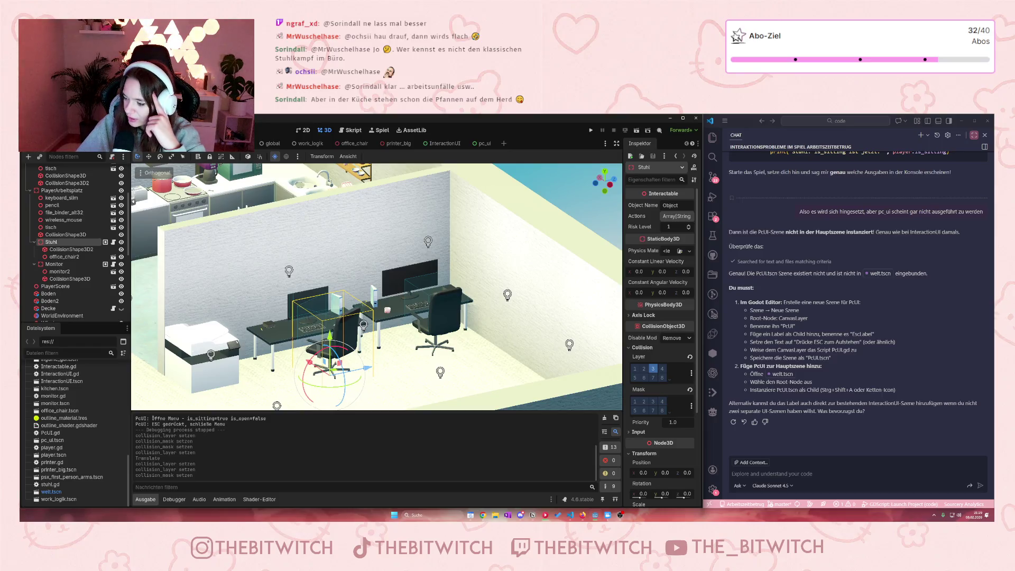
# Step: Save the welt.tscn office scene and select the PlayerScene instance in the tree
pyautogui.click(400, 379)
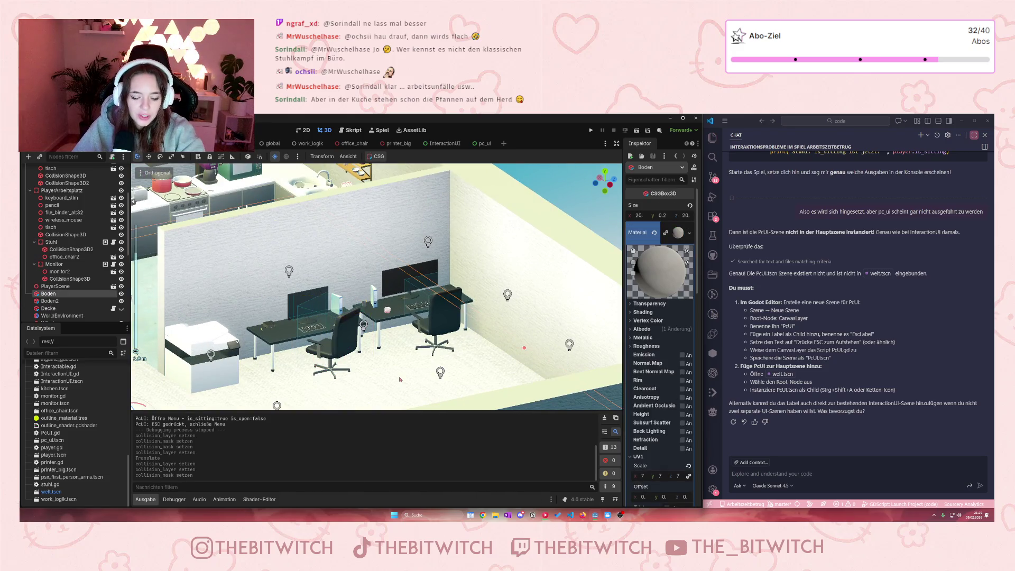
pyautogui.hotkey('ctrl', 's')
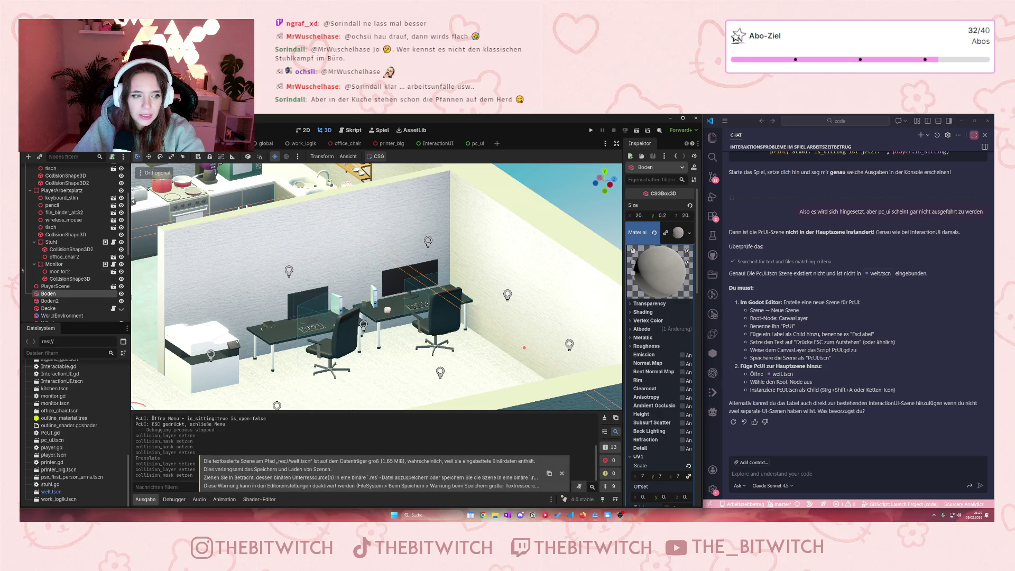
pyautogui.scroll(-3, 93, 298)
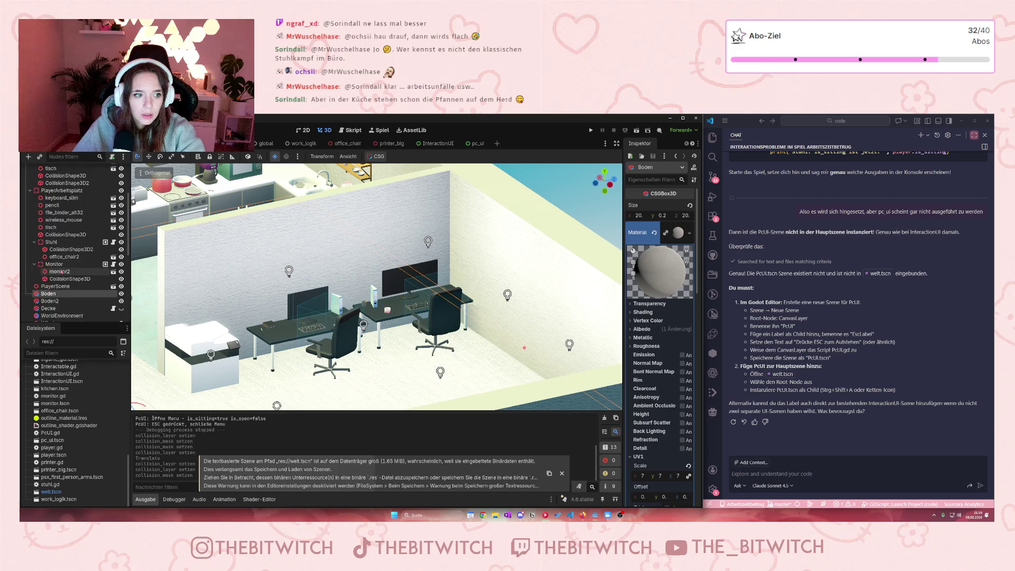
pyautogui.click(55, 248)
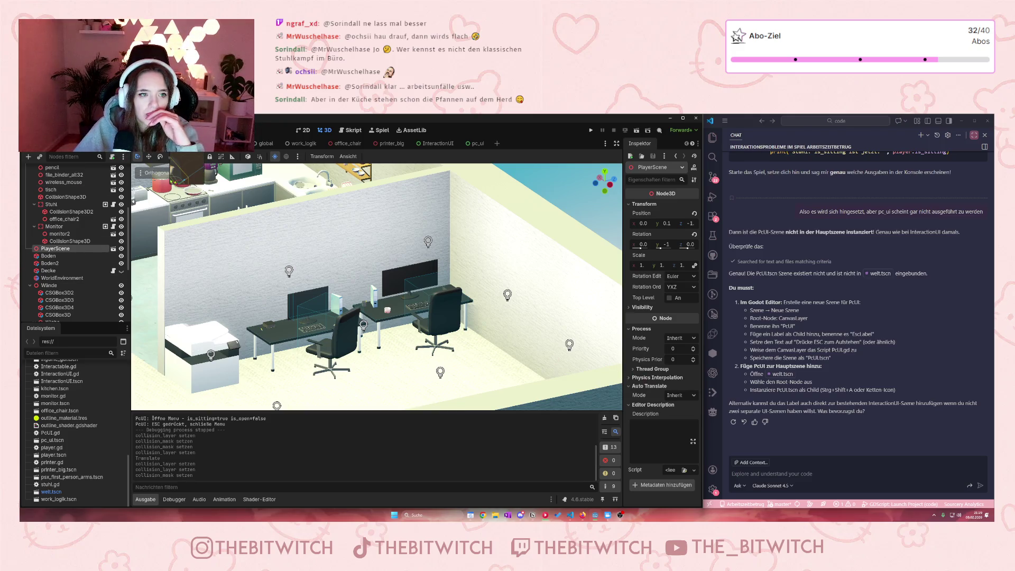
# Step: Open the player scene, select its CollisionShape3D, and run the game
pyautogui.click(113, 249)
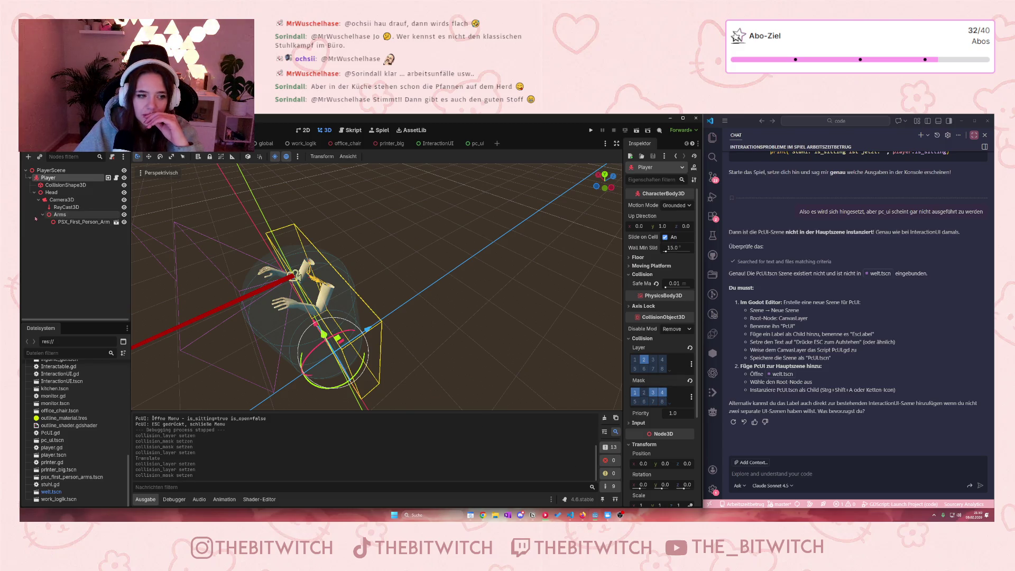
pyautogui.click(64, 185)
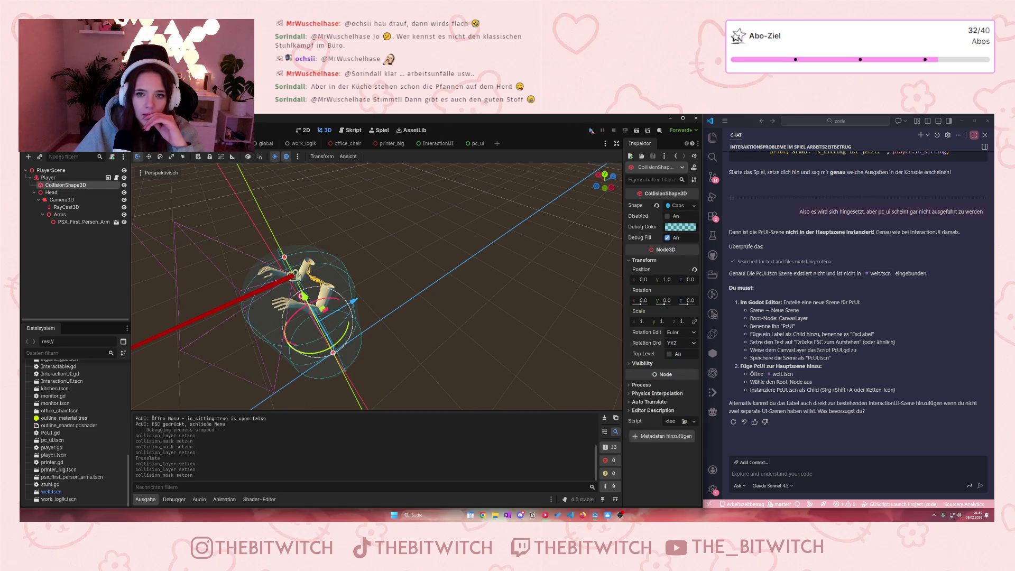
pyautogui.click(591, 130)
# Step: Walk around the office chair in the running game, then stop the test run
pyautogui.press('w')
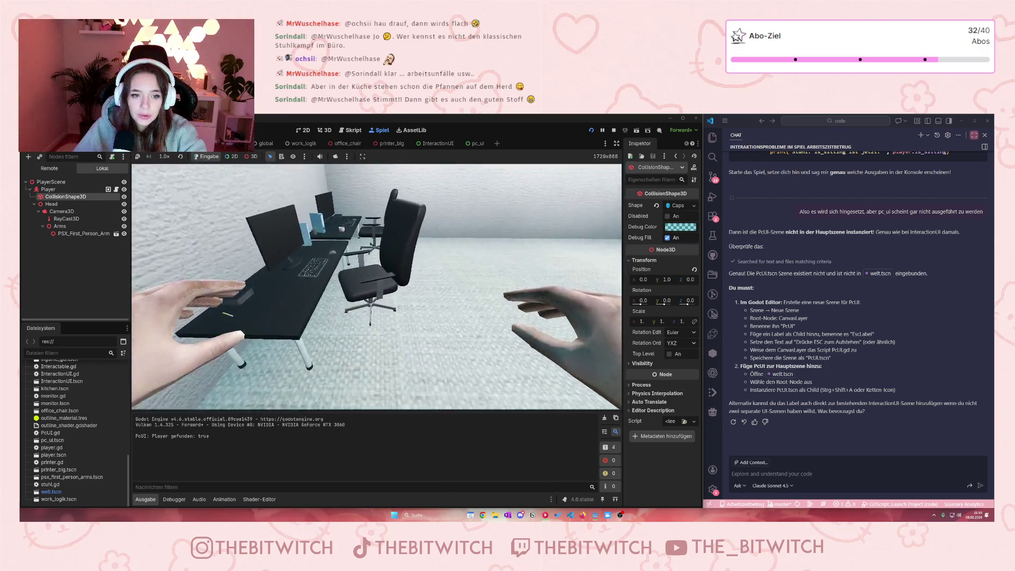
pyautogui.press('w')
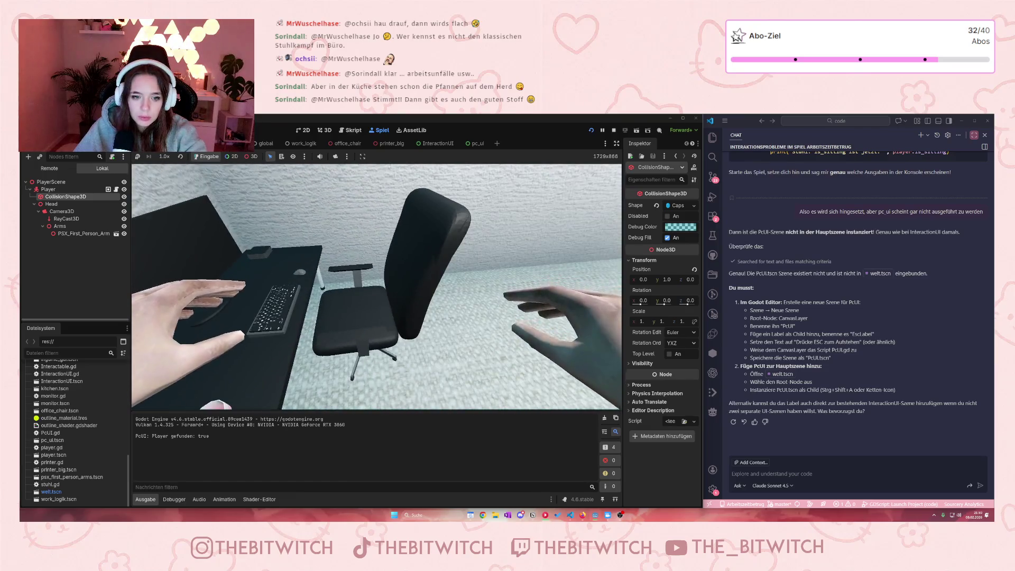
pyautogui.press('w')
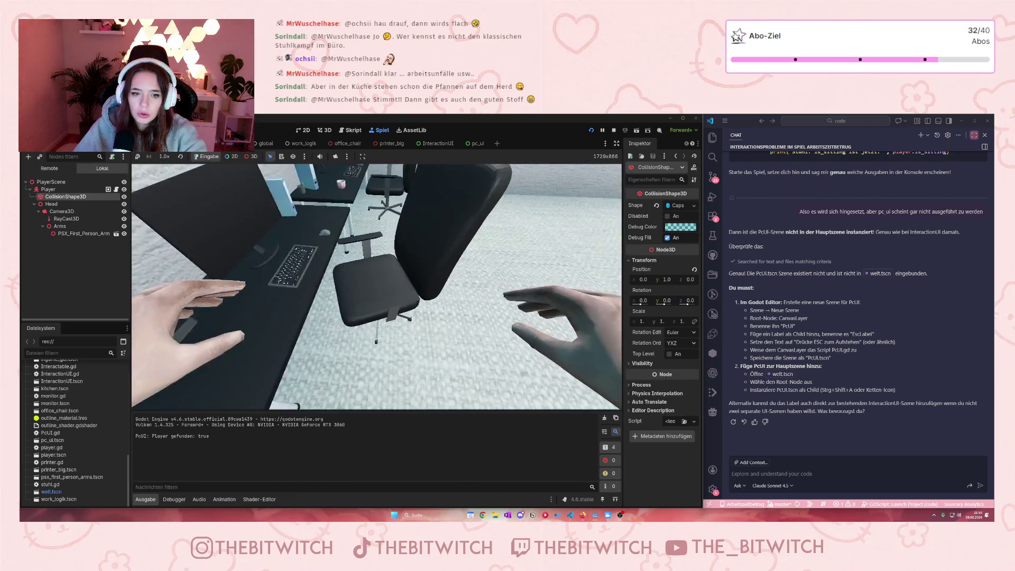
pyautogui.press('s')
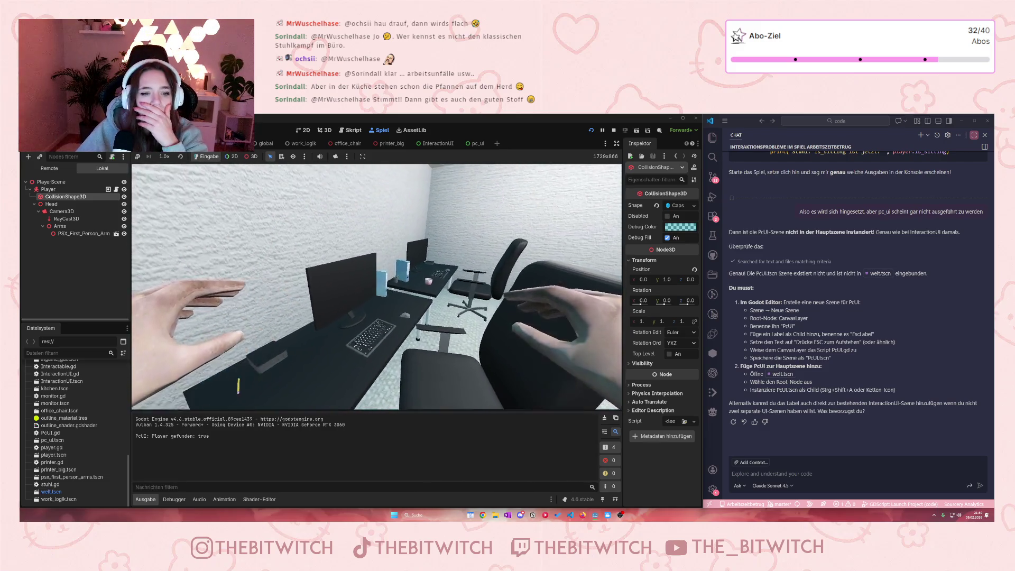
pyautogui.press('w')
pyautogui.press('s')
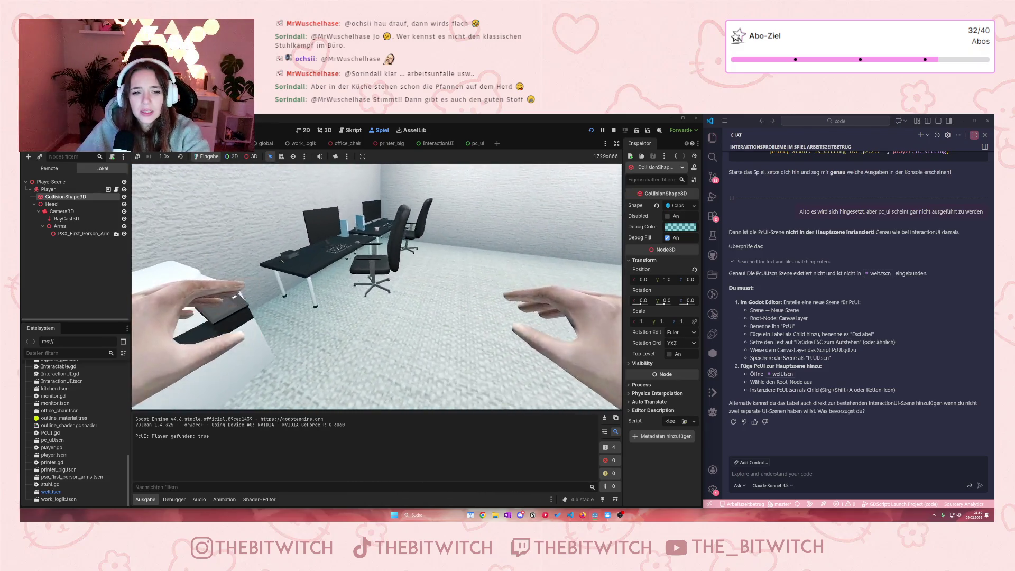
pyautogui.press('w')
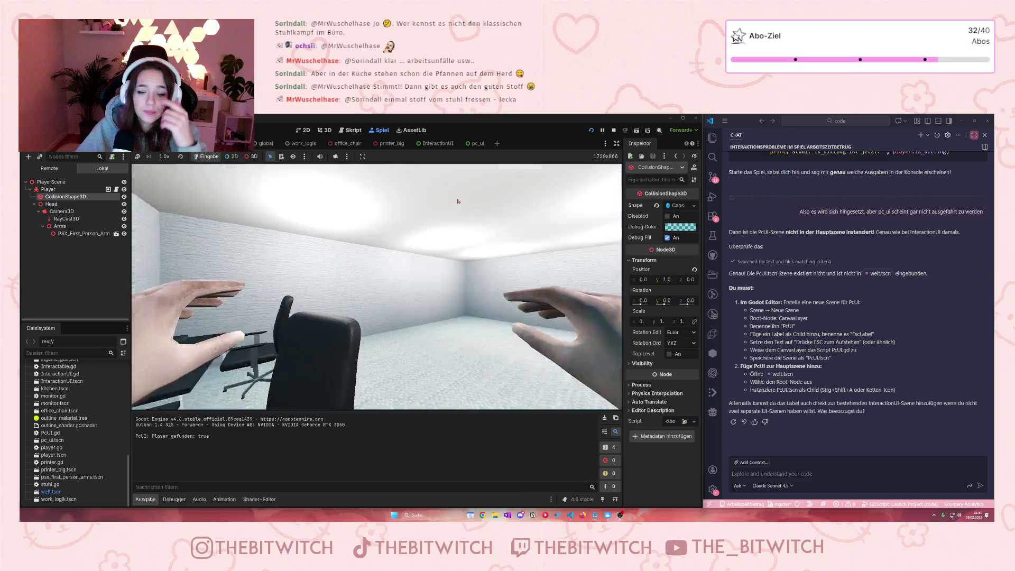
pyautogui.click(613, 130)
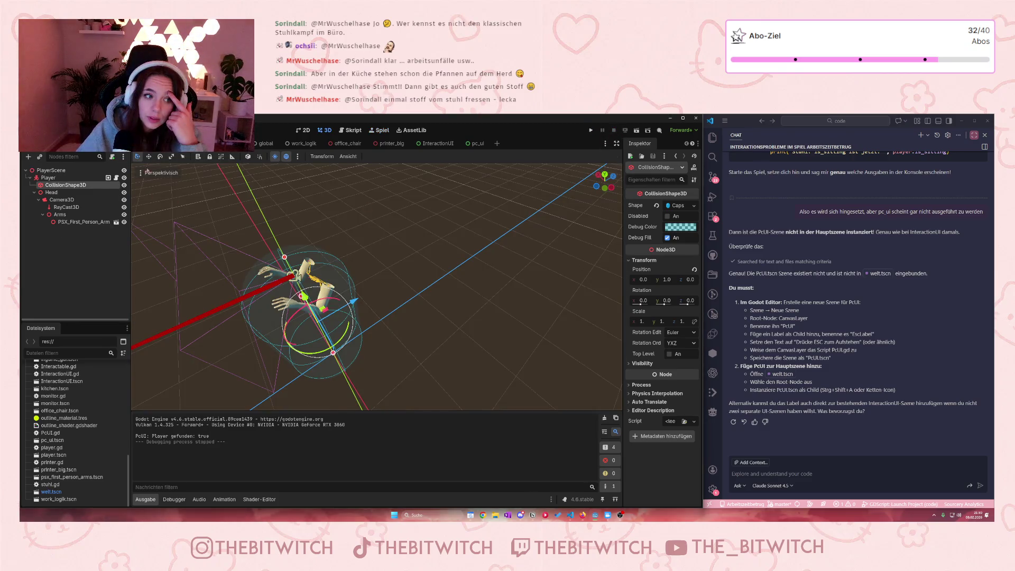
# Step: View the office_chair scene, then return to welt and select the Stuhl node
pyautogui.click(344, 143)
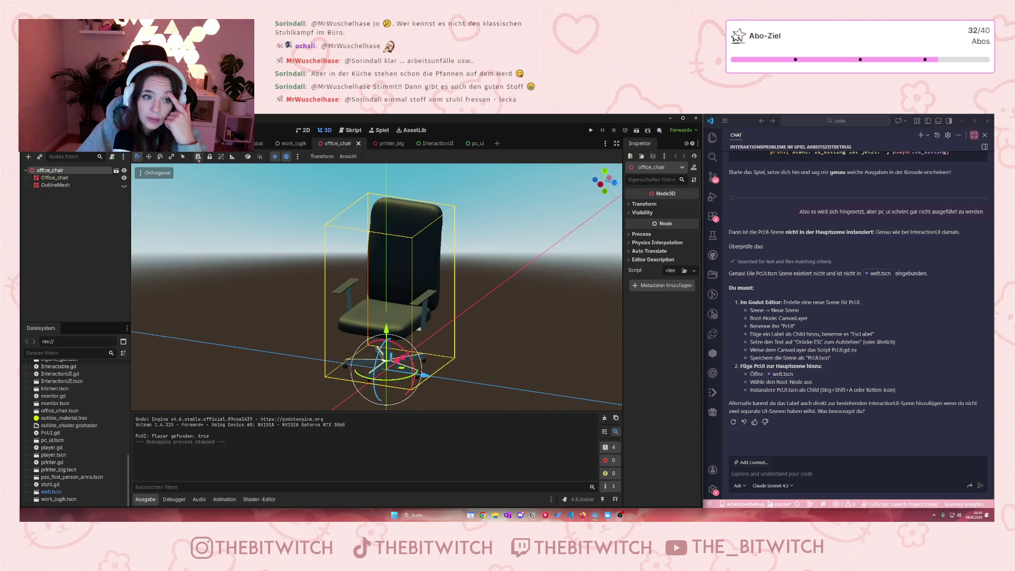
pyautogui.hotkey('ctrl', 'shift', 'Tab')
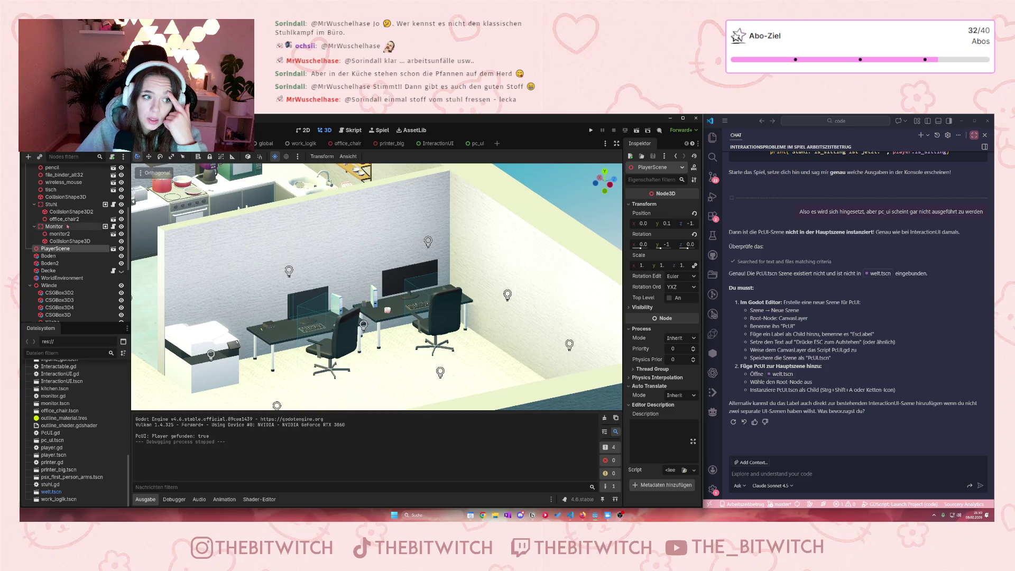
pyautogui.click(51, 204)
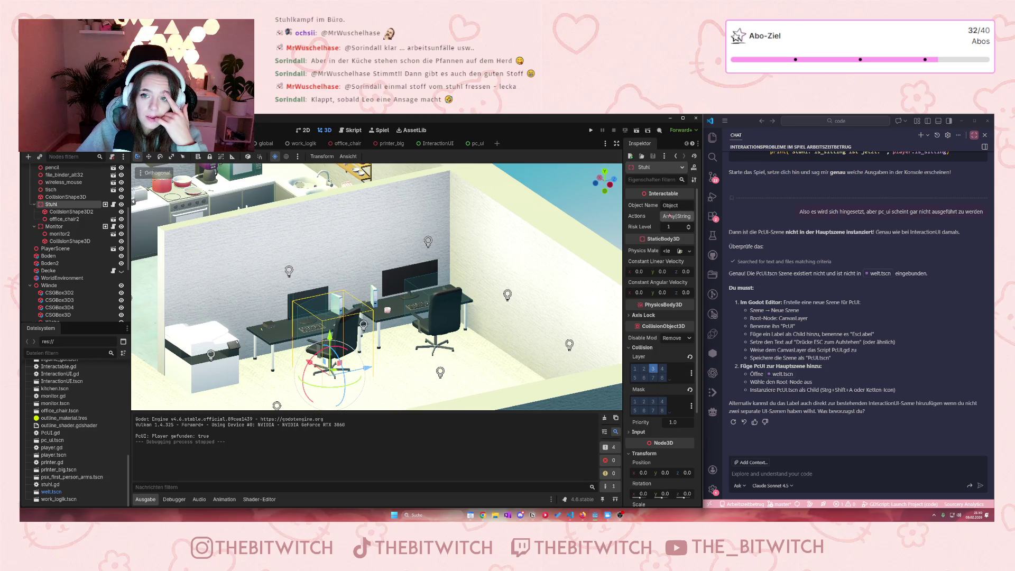
# Step: Move office_chair2 above CollisionShape3D2 under Stuhl and save welt.tscn
pyautogui.click(691, 143)
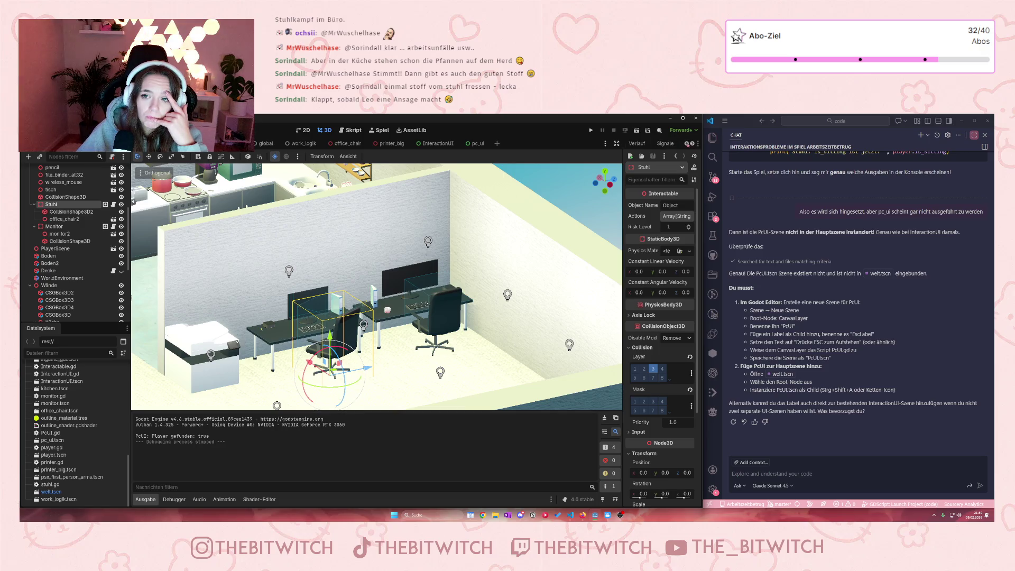
pyautogui.click(691, 144)
pyautogui.click(667, 145)
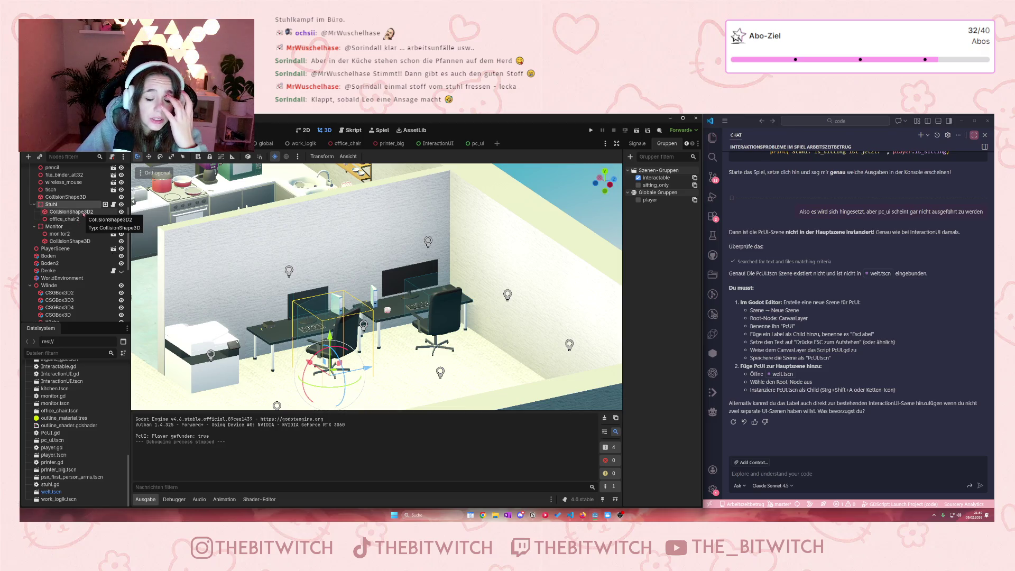
pyautogui.click(83, 213)
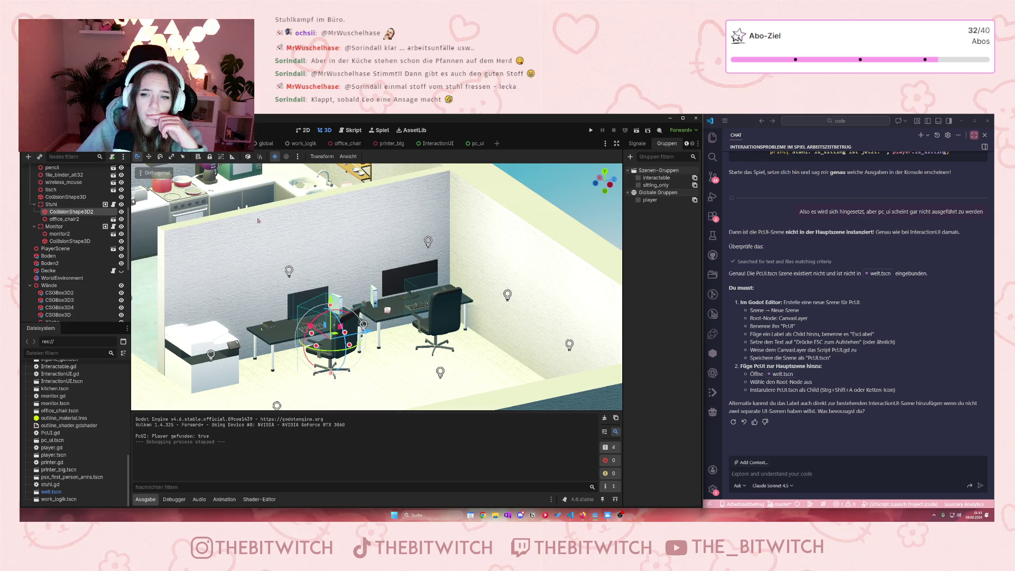
pyautogui.moveTo(64, 219); pyautogui.dragTo(64, 210)
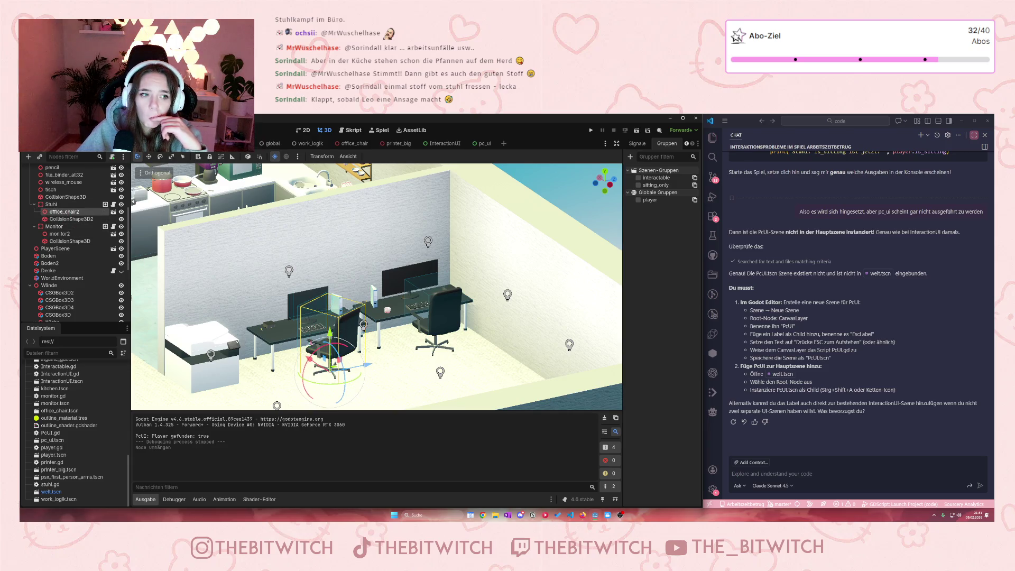
pyautogui.click(408, 377)
pyautogui.hotkey('ctrl', 's')
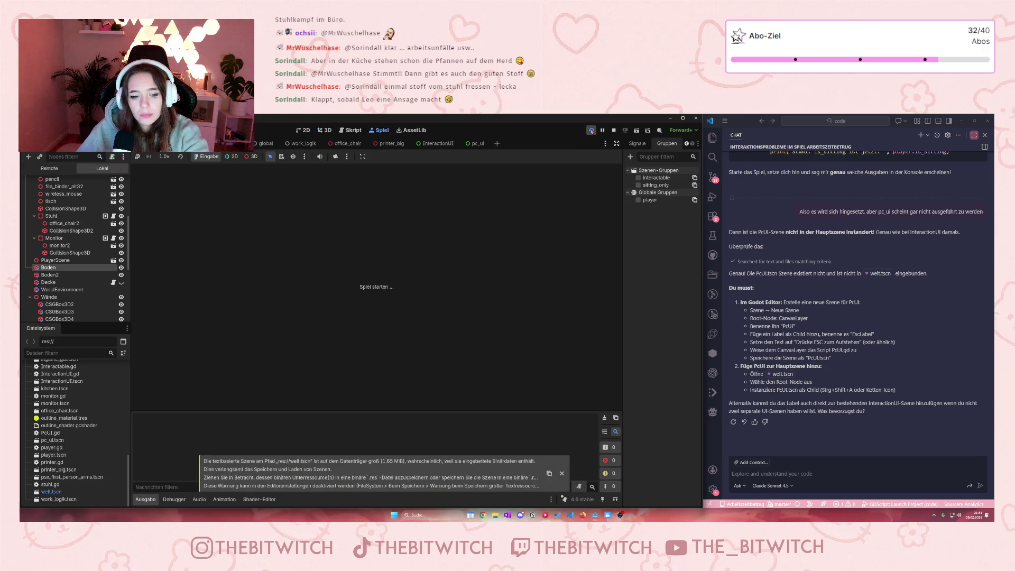
# Step: Walk to the office chair in the game, sit down with E, and stand up again
pyautogui.press('w')
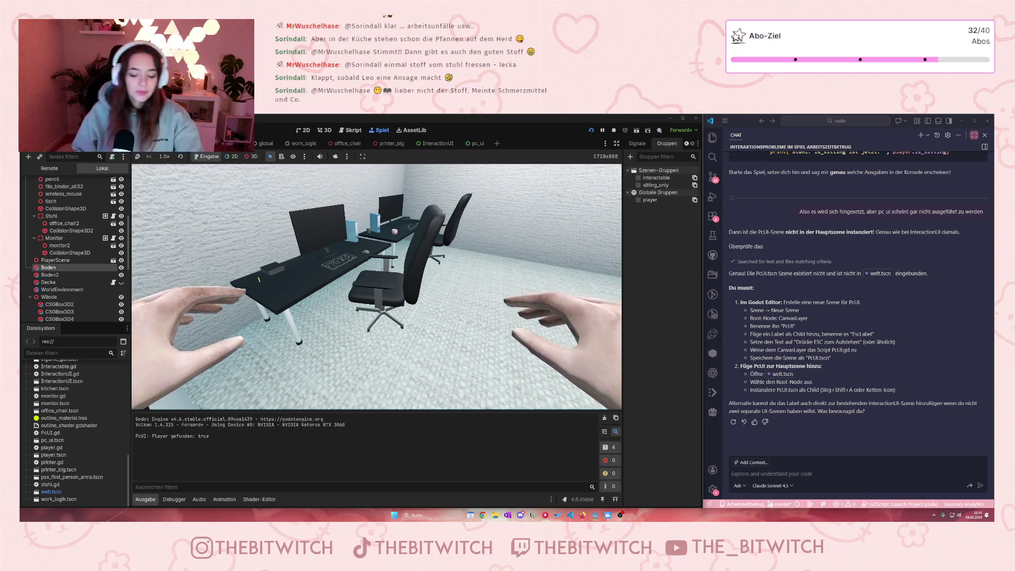
pyautogui.press('w')
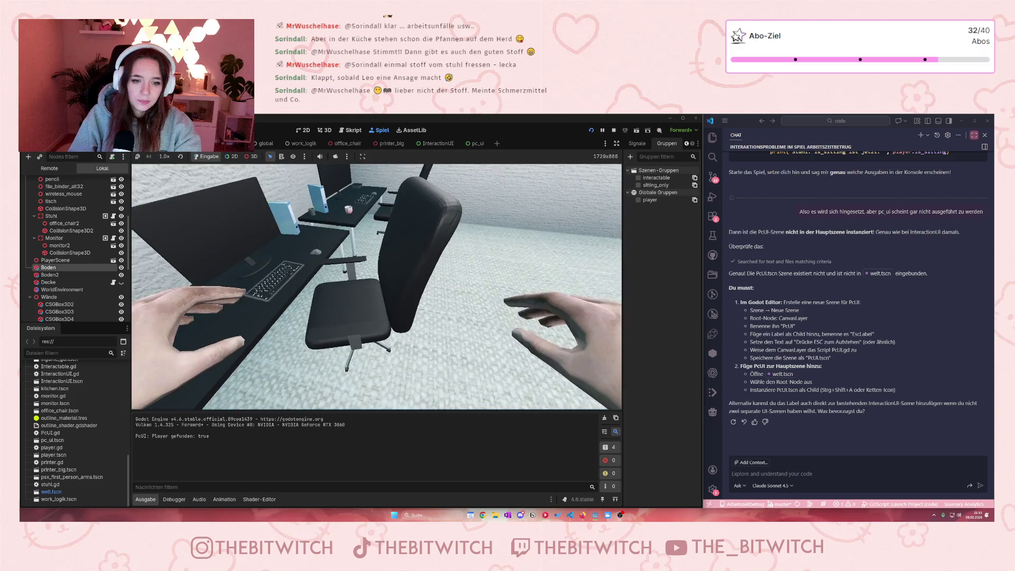
pyautogui.press('e')
pyautogui.press('e')
pyautogui.press('e')
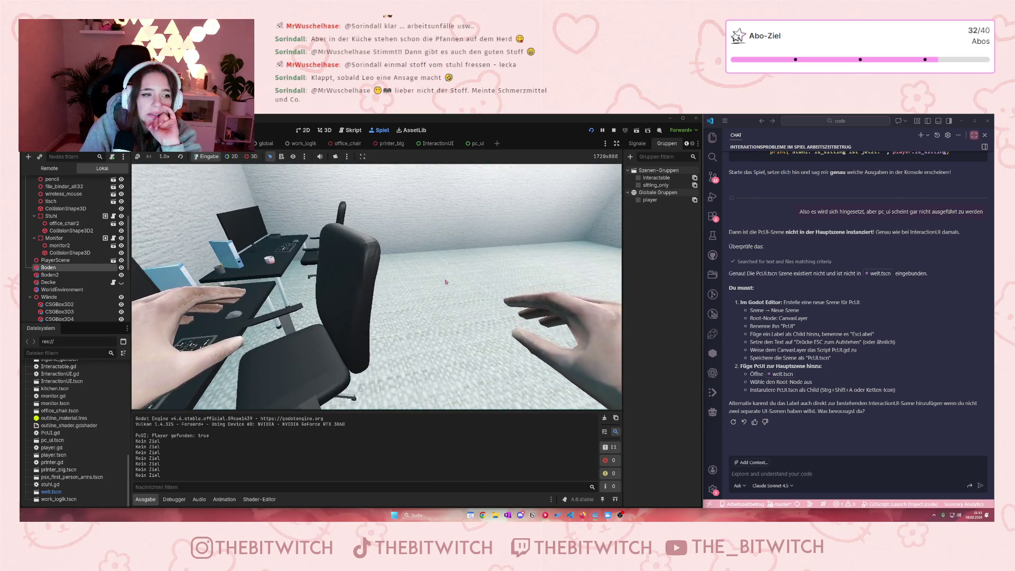
pyautogui.press('e')
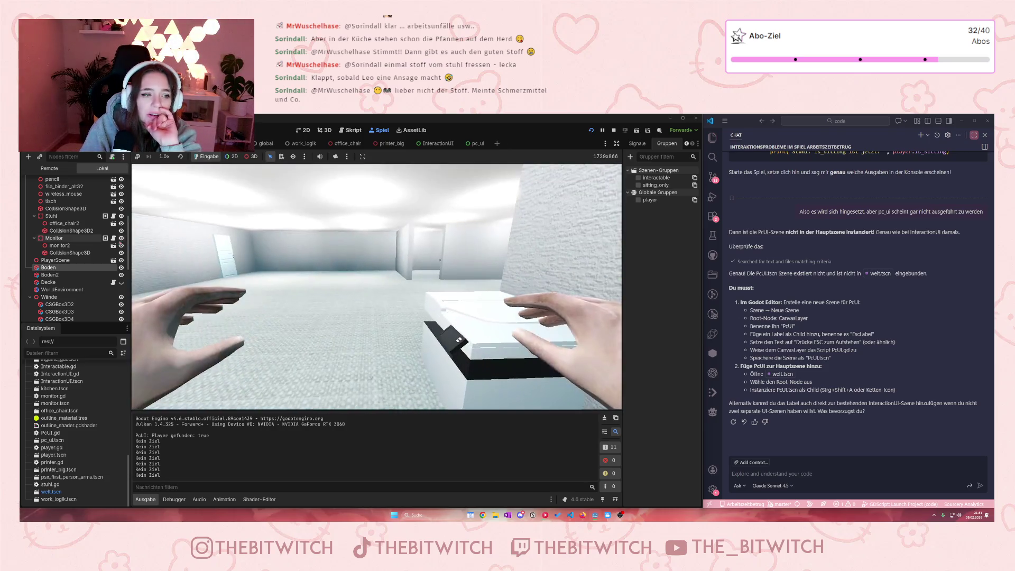
# Step: Start renaming CollisionShape3D2, cancel it, and select office_chair2 instead
pyautogui.doubleClick(69, 231)
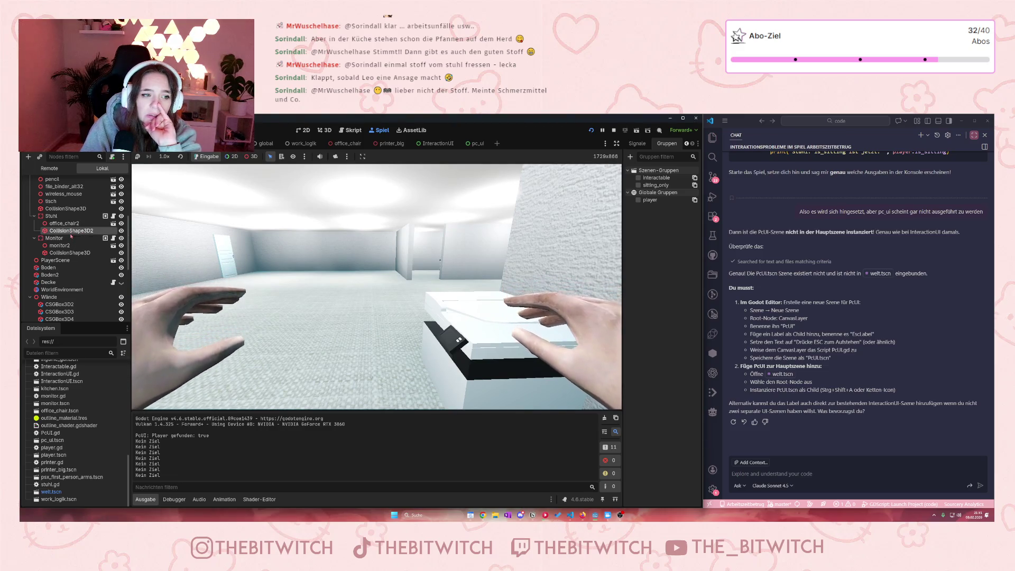
pyautogui.press('Escape')
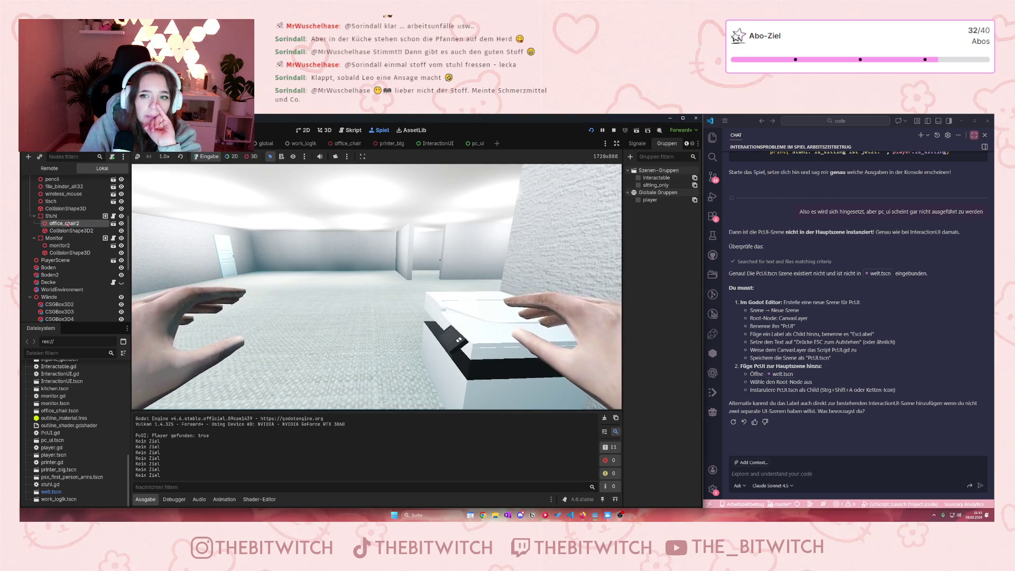
pyautogui.click(58, 223)
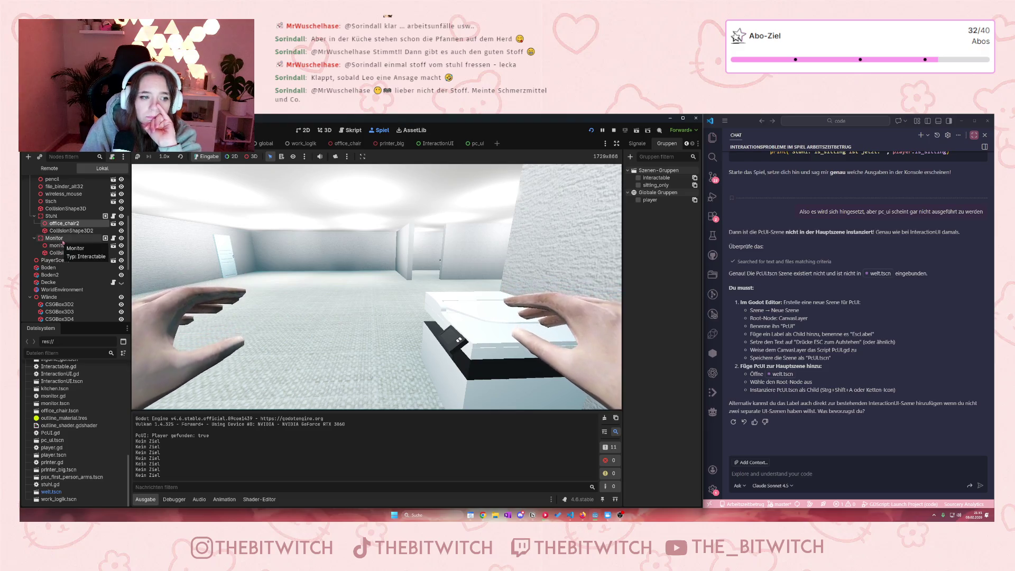
# Step: Look through the Printer's child nodes in the Scene tree and reselect Printer
pyautogui.scroll(3, 62, 241)
pyautogui.scroll(-5, 67, 239)
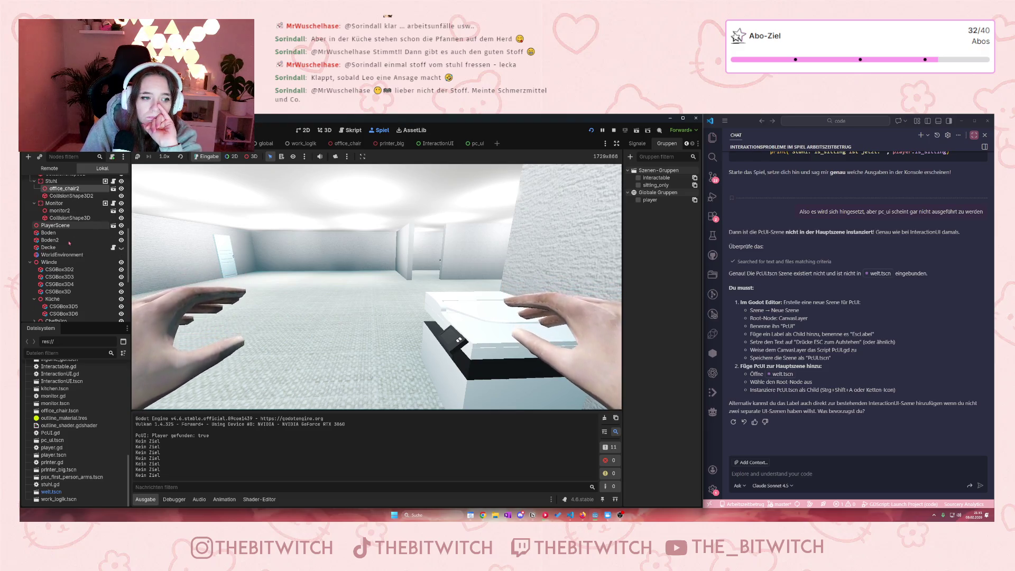
pyautogui.scroll(-5, 66, 242)
pyautogui.click(54, 242)
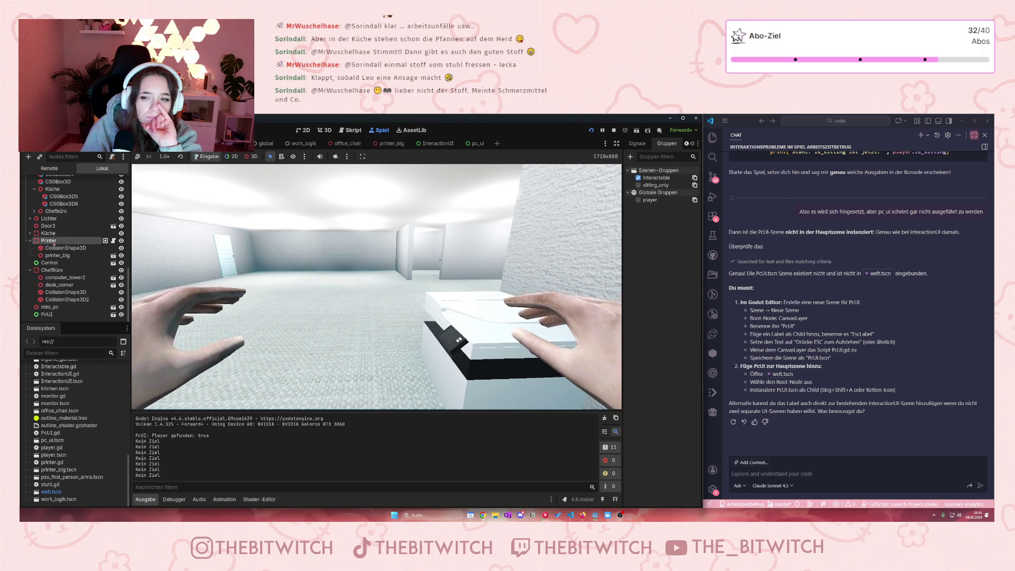
pyautogui.click(56, 248)
pyautogui.click(57, 256)
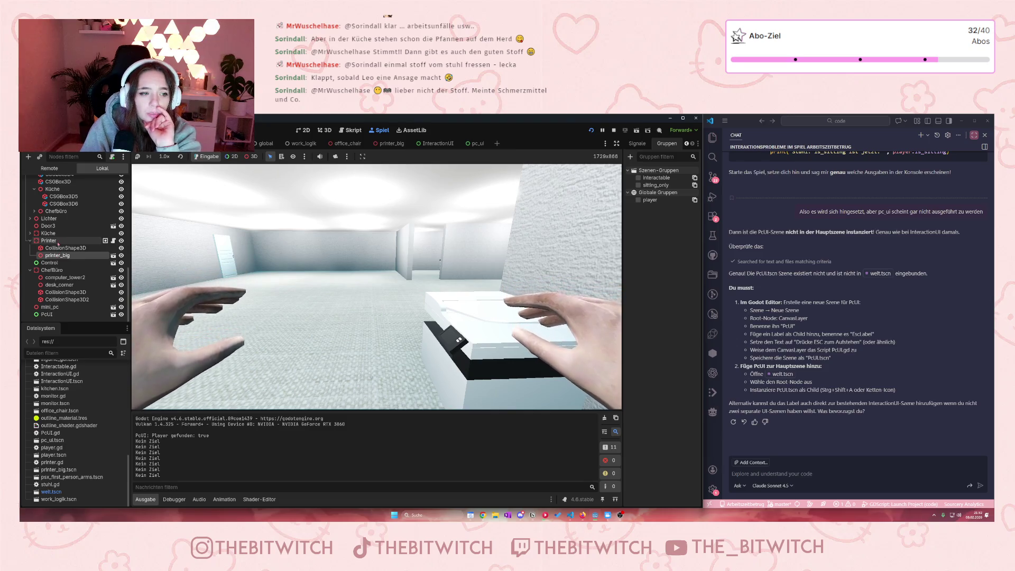
pyautogui.click(57, 242)
pyautogui.click(59, 248)
pyautogui.click(53, 241)
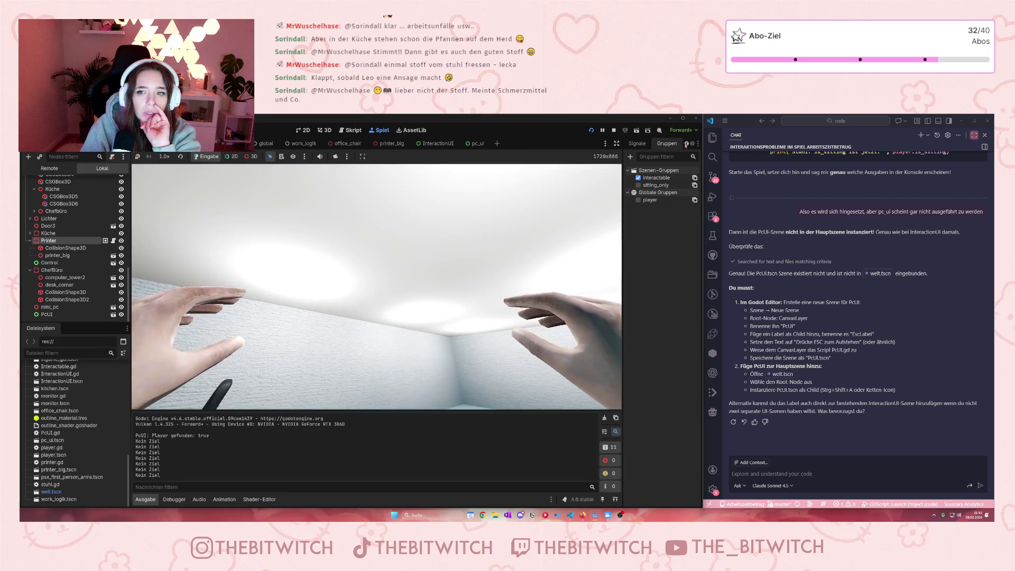
# Step: Move the Printer from collision layer 1 to layer 3 and clear mask bits 1 and 2
pyautogui.click(685, 144)
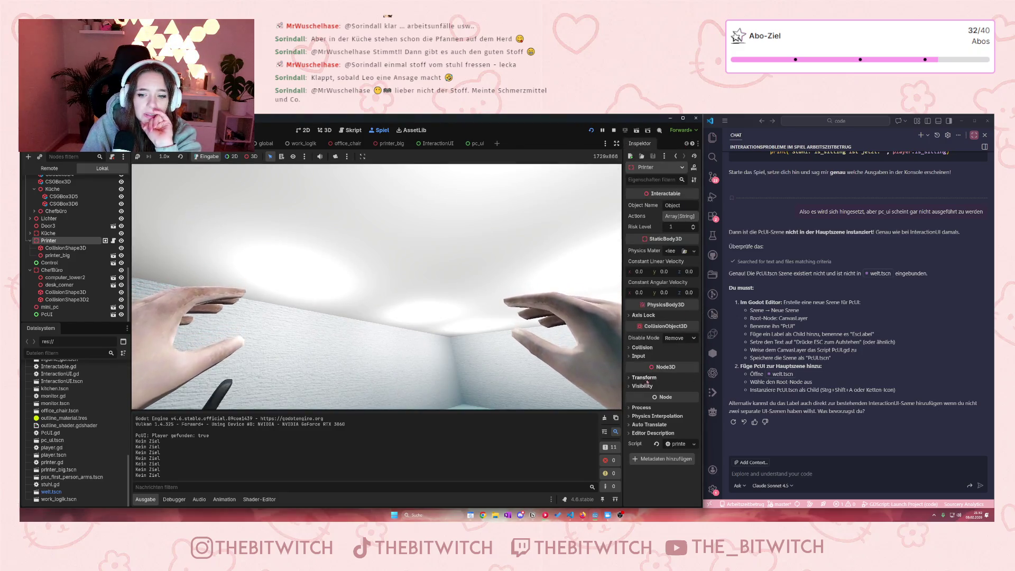
pyautogui.click(641, 347)
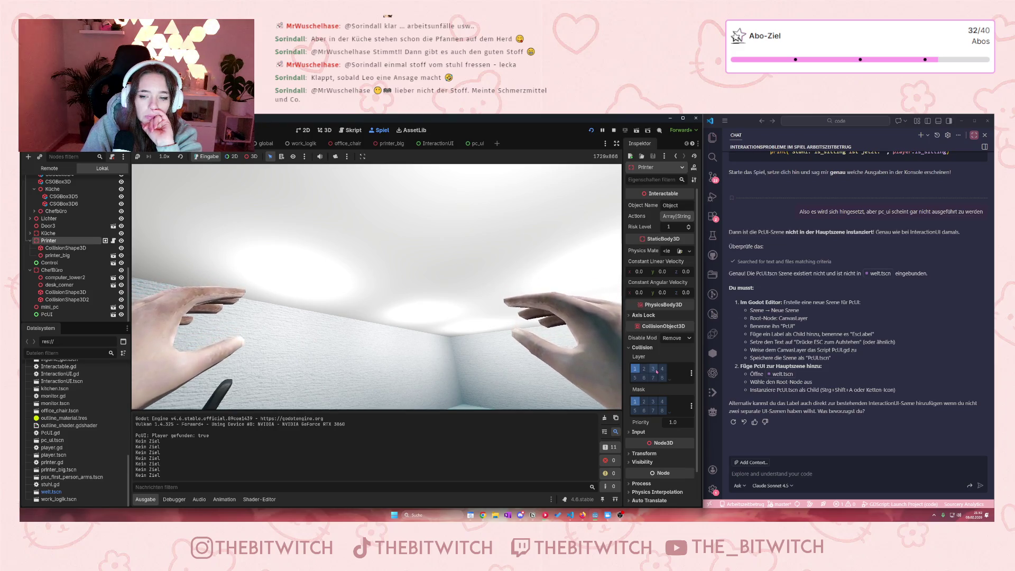
pyautogui.click(653, 368)
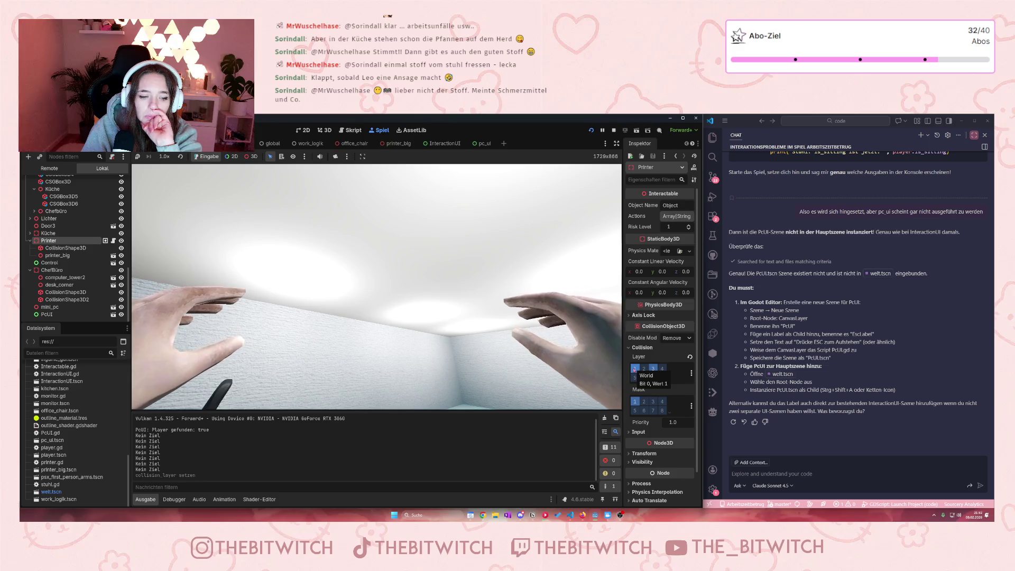
pyautogui.click(635, 369)
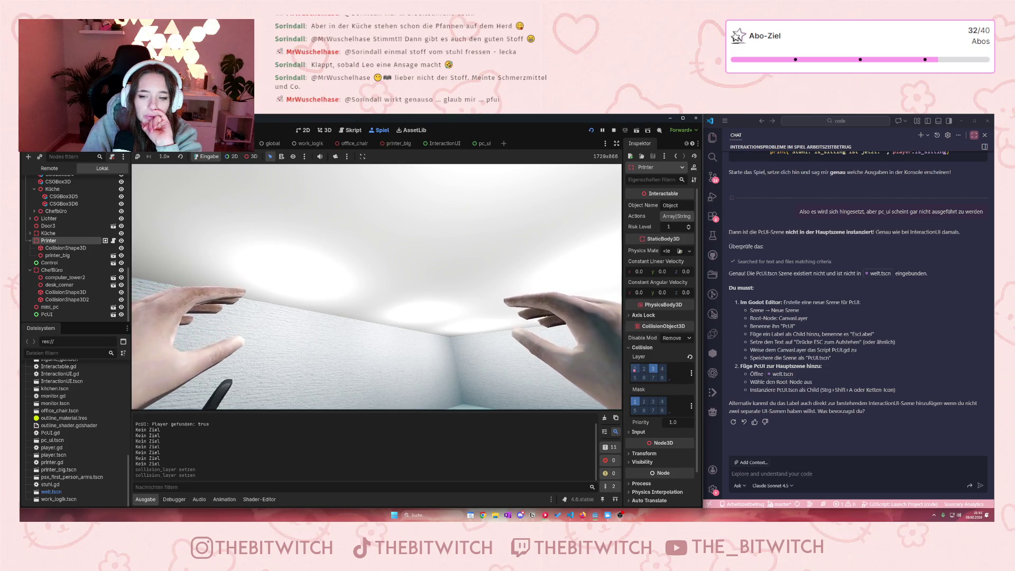
pyautogui.click(638, 404)
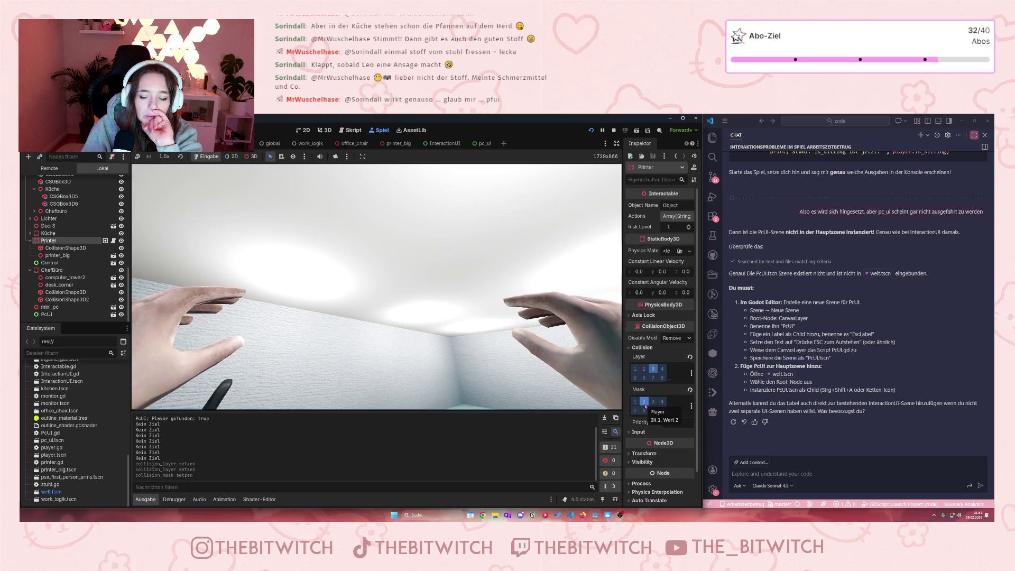
pyautogui.click(645, 404)
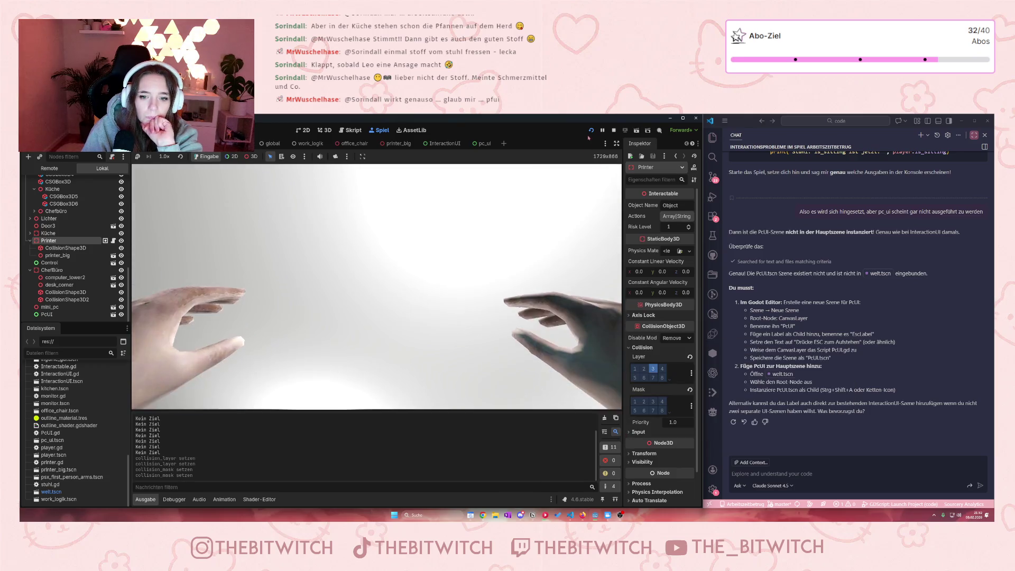
# Step: Test the printer change by walking to it, stop the game, then select the chair's parent Stuhl
pyautogui.press('Escape')
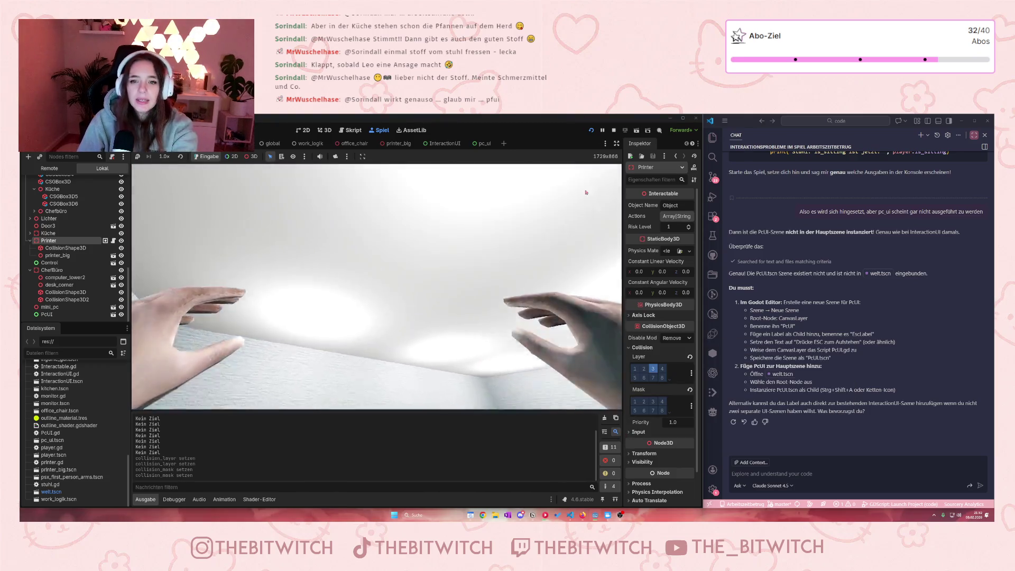
pyautogui.press('F8')
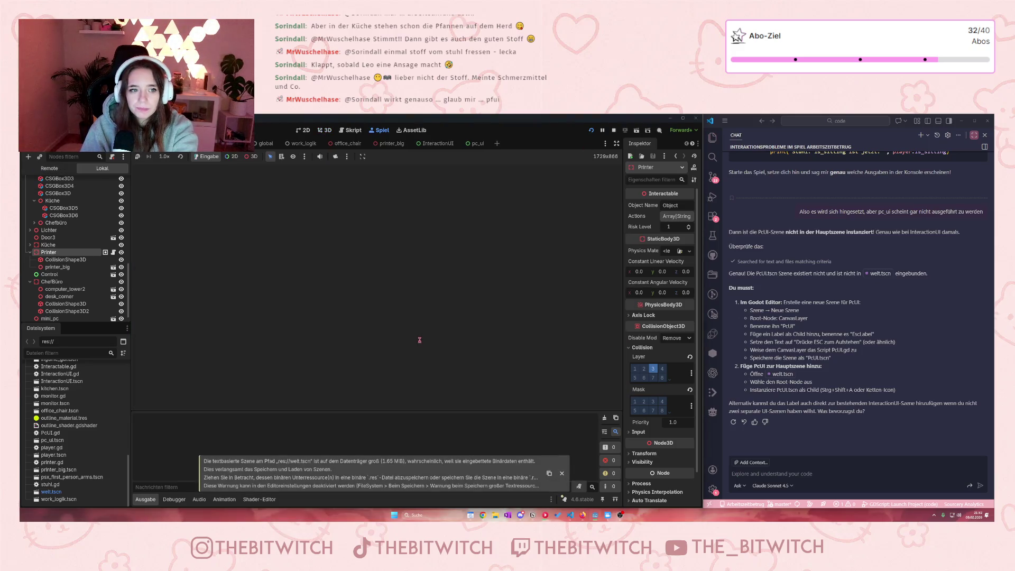
pyautogui.press('w')
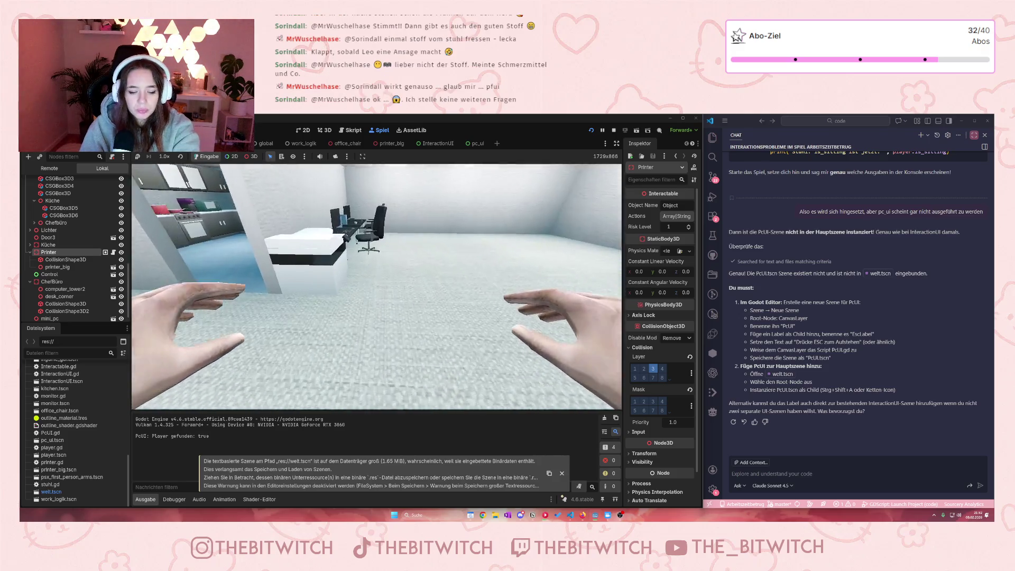
pyautogui.press('s')
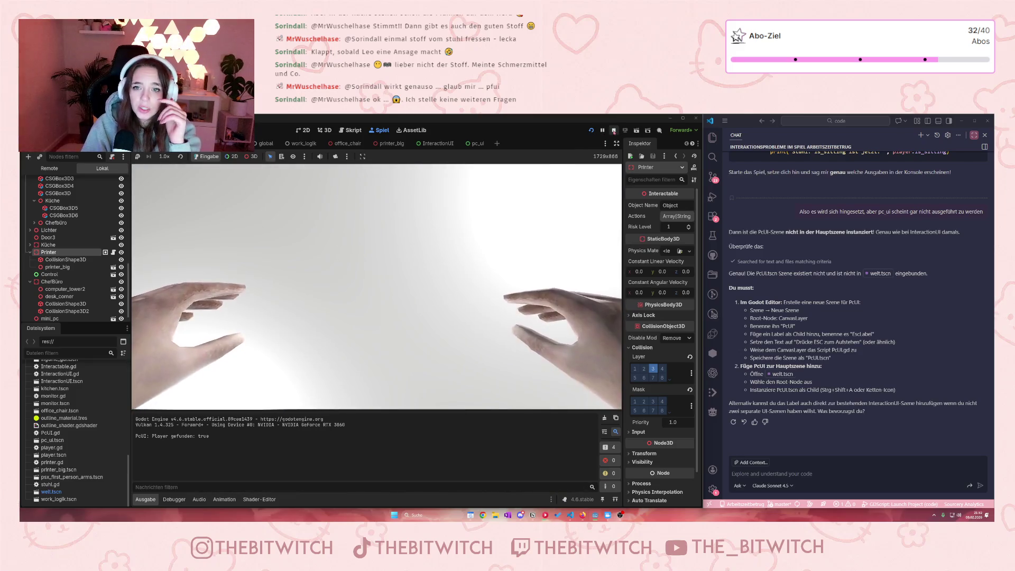
pyautogui.press('F8')
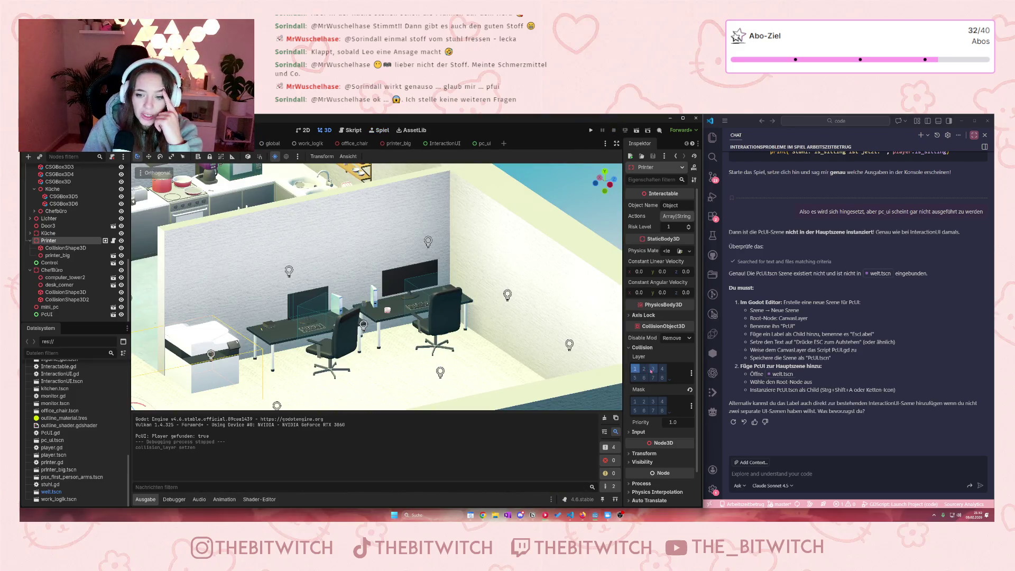
pyautogui.click(350, 341)
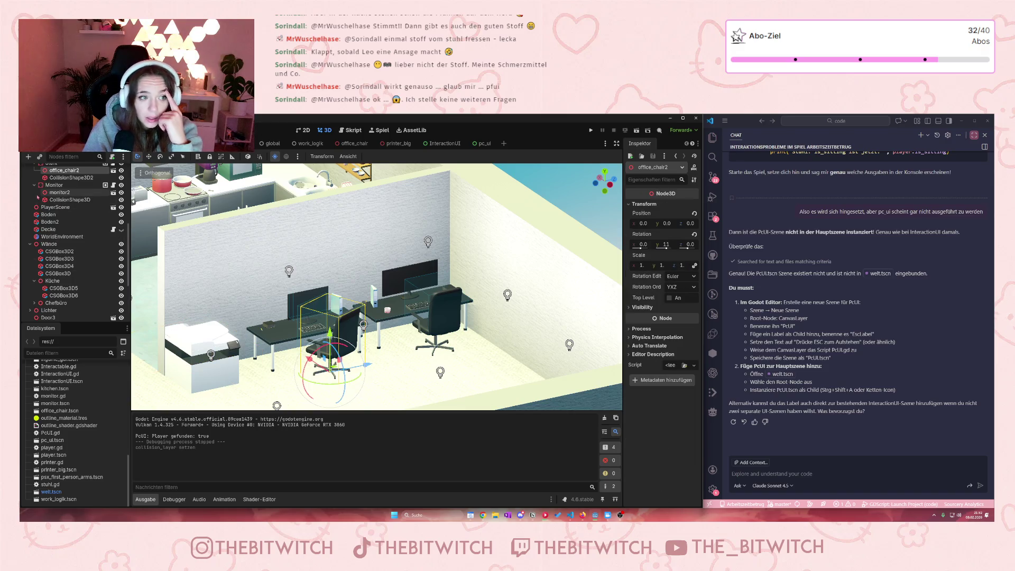
pyautogui.click(51, 163)
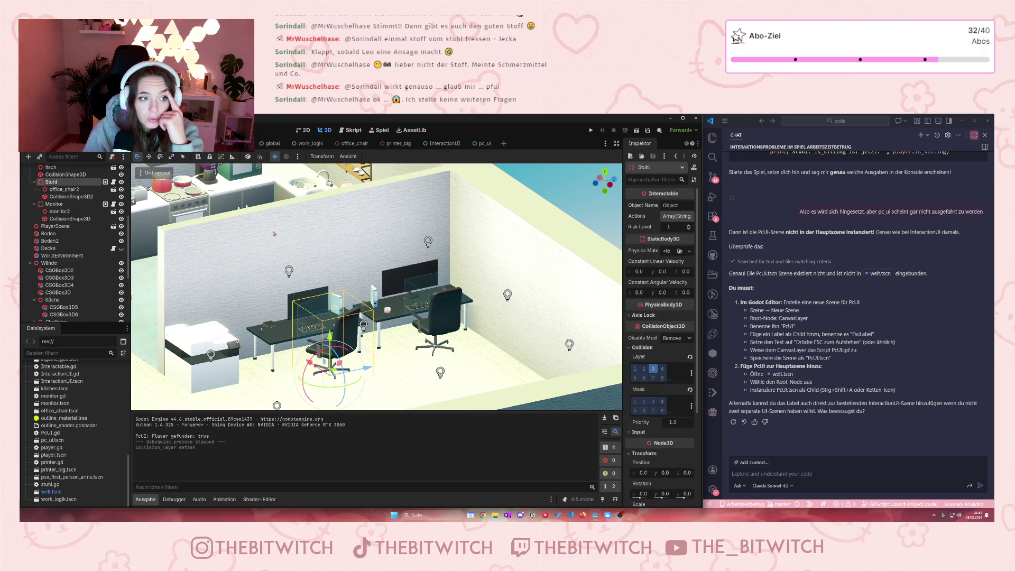
# Step: Move Stuhl from collision layer 3 to layer 1, then test sitting with E and standing with ESC
pyautogui.click(653, 368)
pyautogui.click(635, 369)
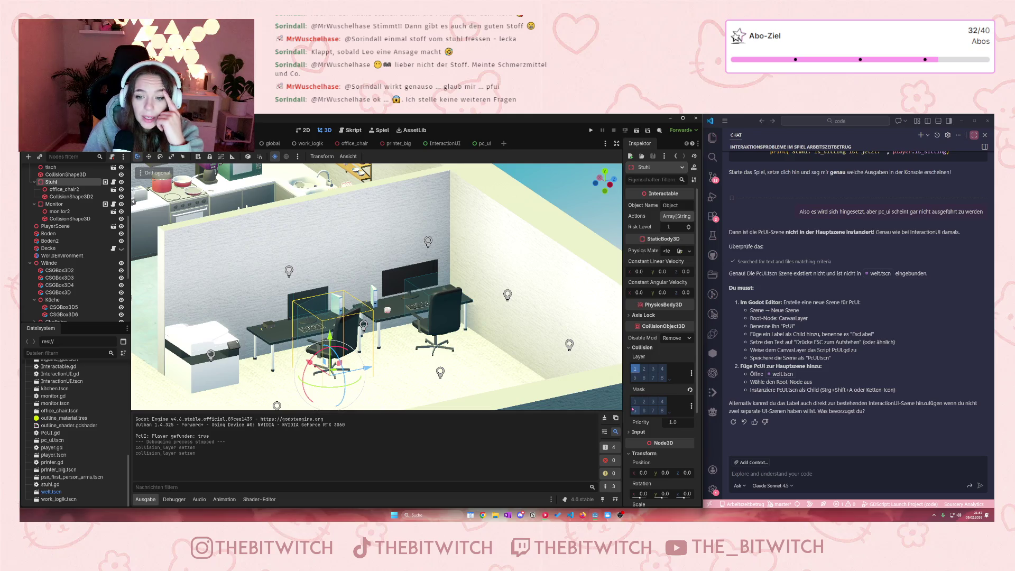
pyautogui.press('F5')
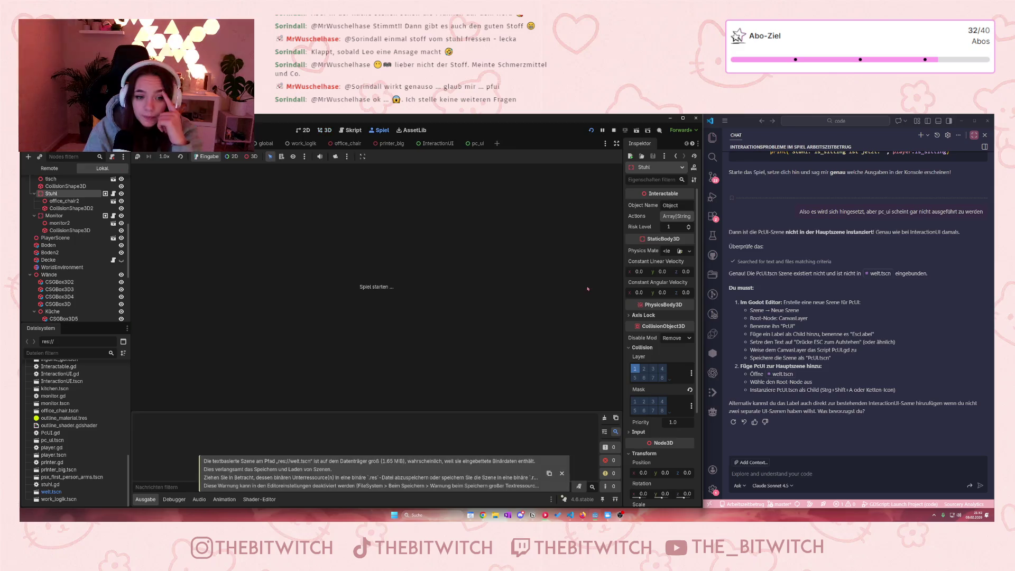
pyautogui.press('w')
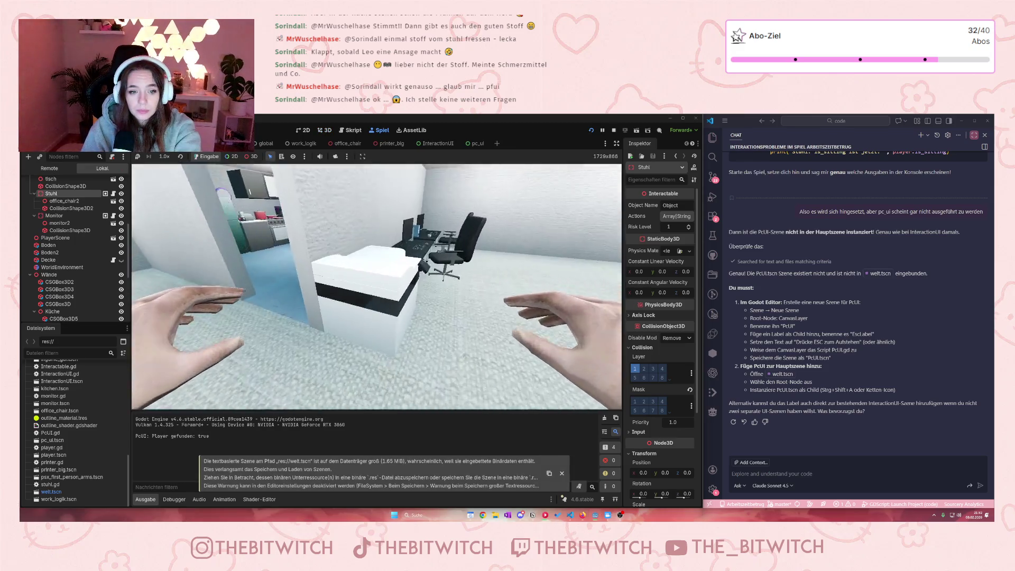
pyautogui.press('e')
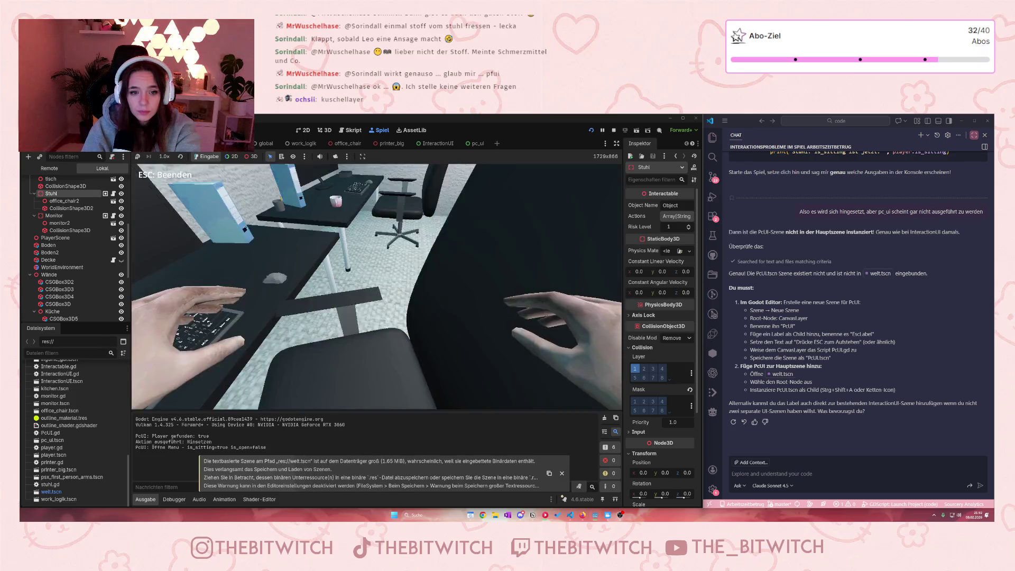
pyautogui.press('Escape')
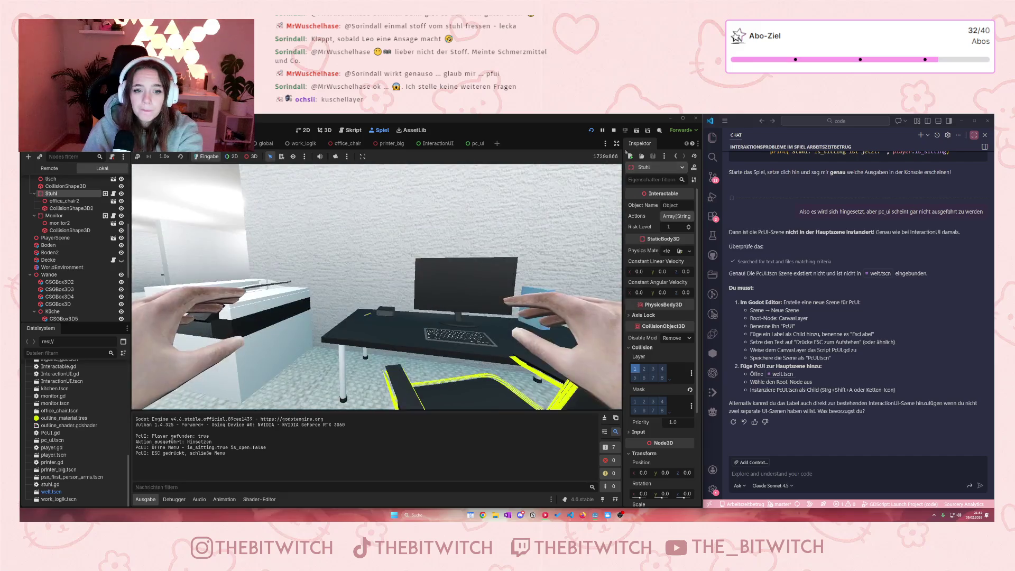
pyautogui.press('F8')
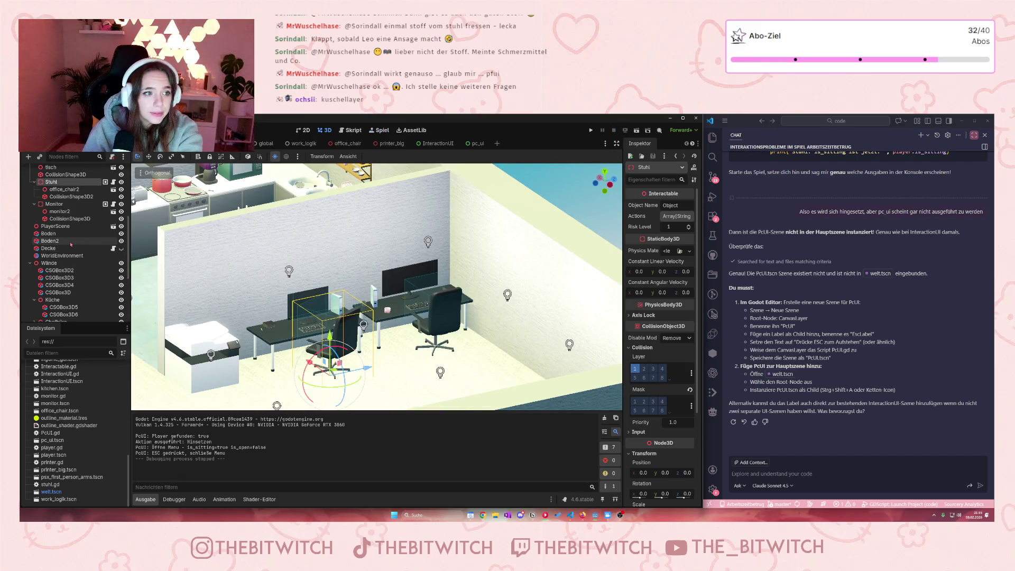
pyautogui.click(69, 196)
# Step: Put the Monitor on collision layer 1 instead of 3 and save welt.tscn
pyautogui.click(54, 205)
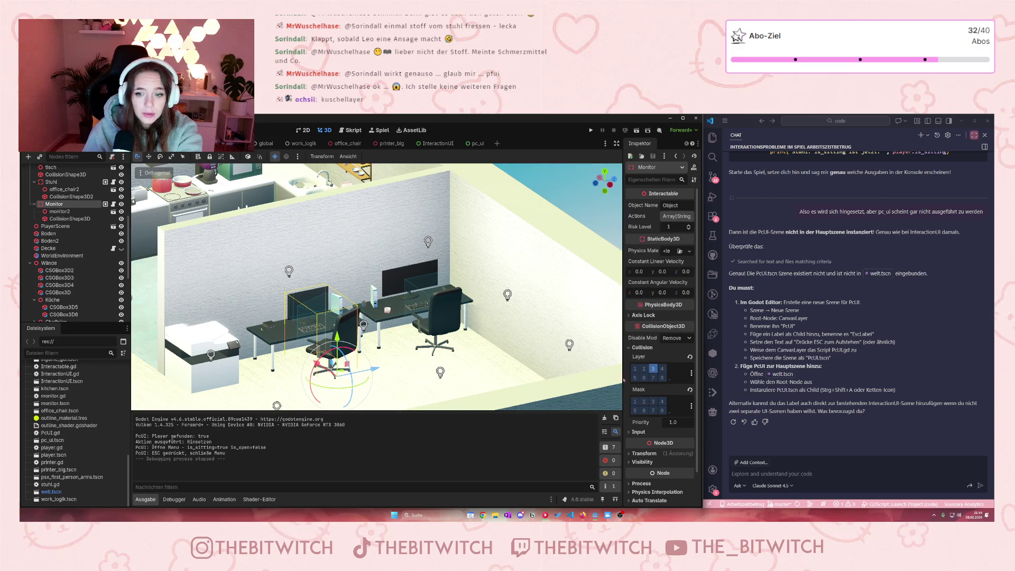
pyautogui.click(635, 369)
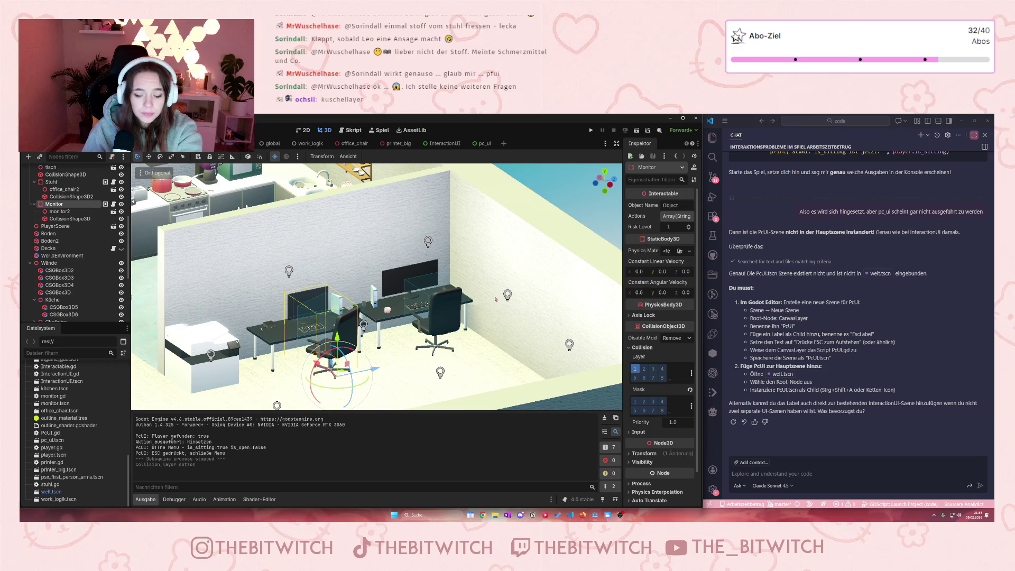
pyautogui.click(591, 130)
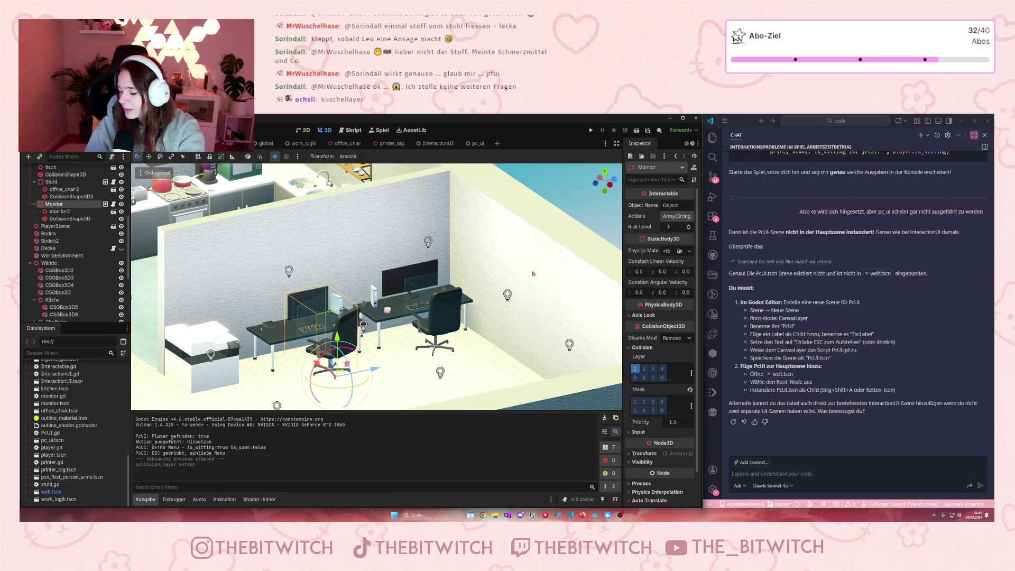
# Step: Run the game, sit down at the desk with E, and stand up again with Esc
pyautogui.click(591, 130)
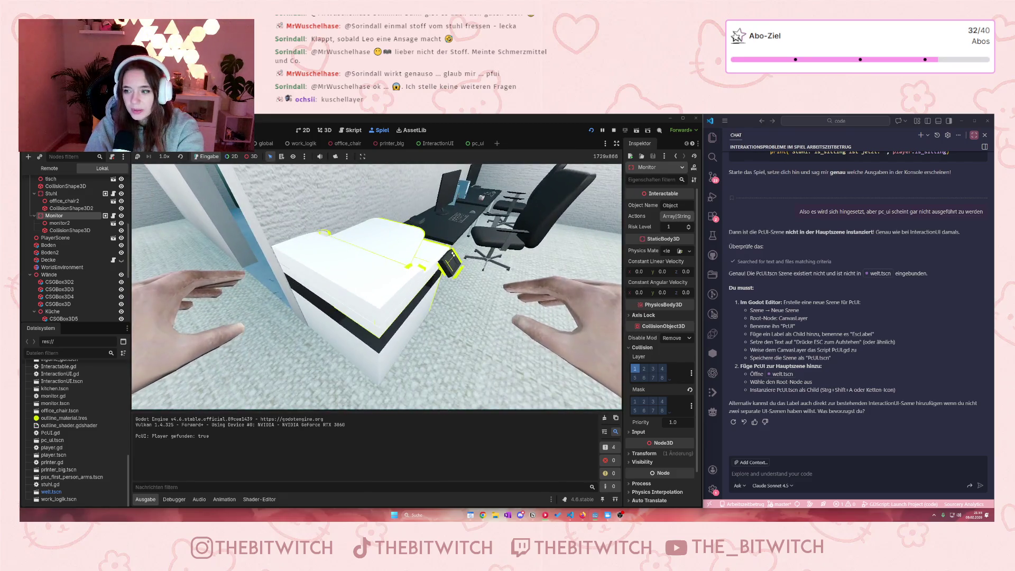
pyautogui.press('e')
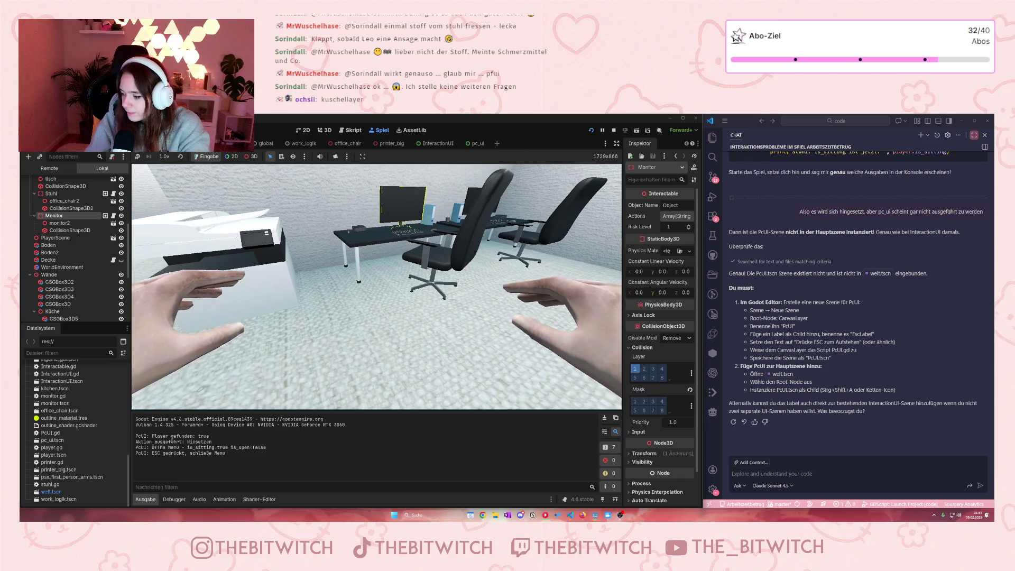
pyautogui.press('e')
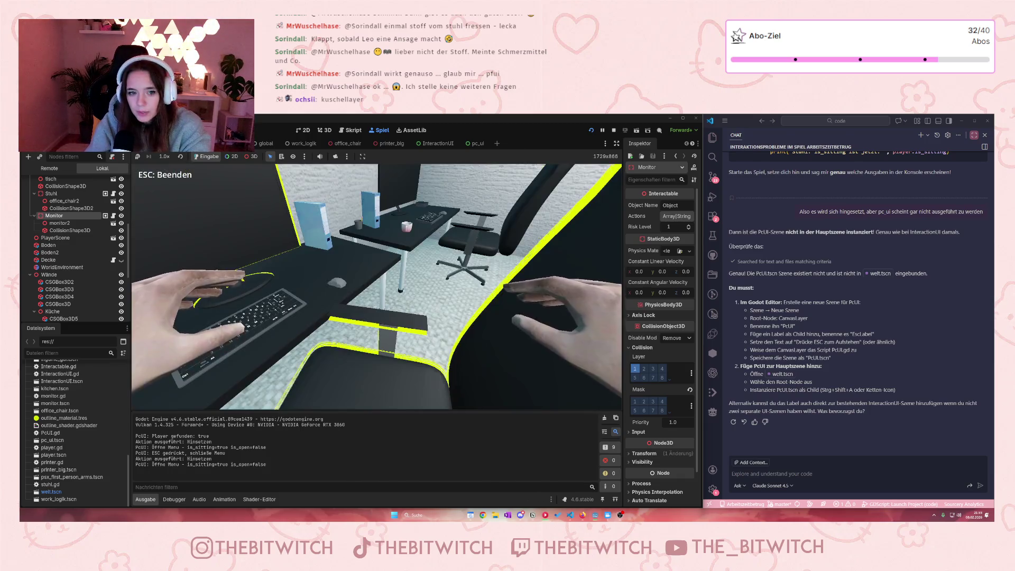
pyautogui.press('Escape')
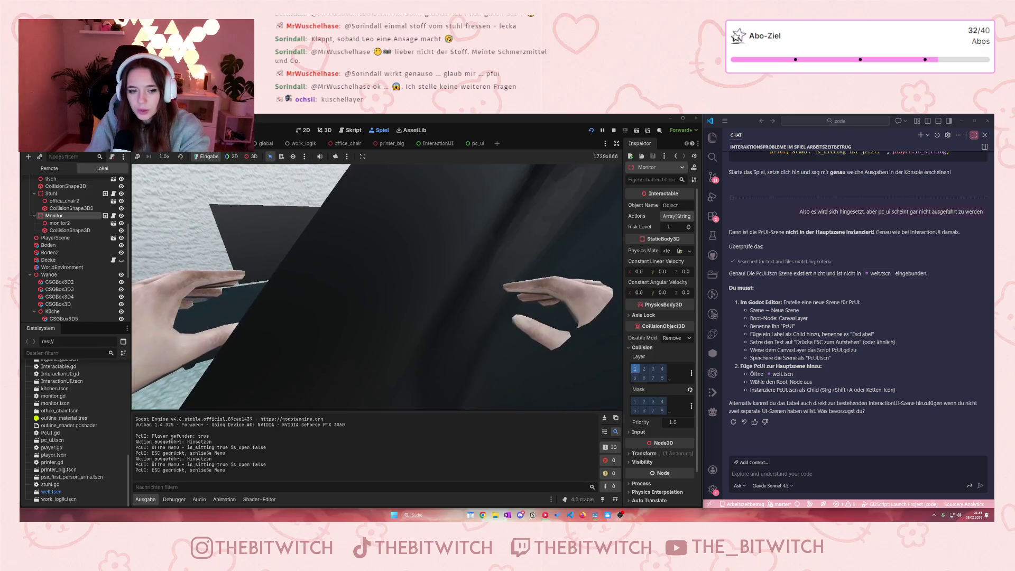
# Step: Walk around the office past the desks, printer and kitchen counter, then stop the game with F8
pyautogui.press('w')
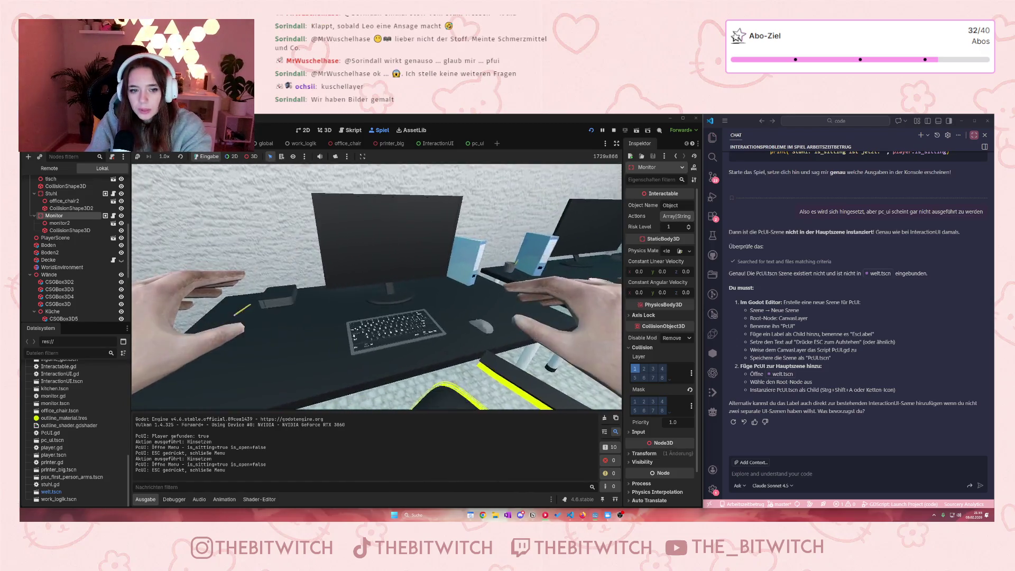
pyautogui.press('s')
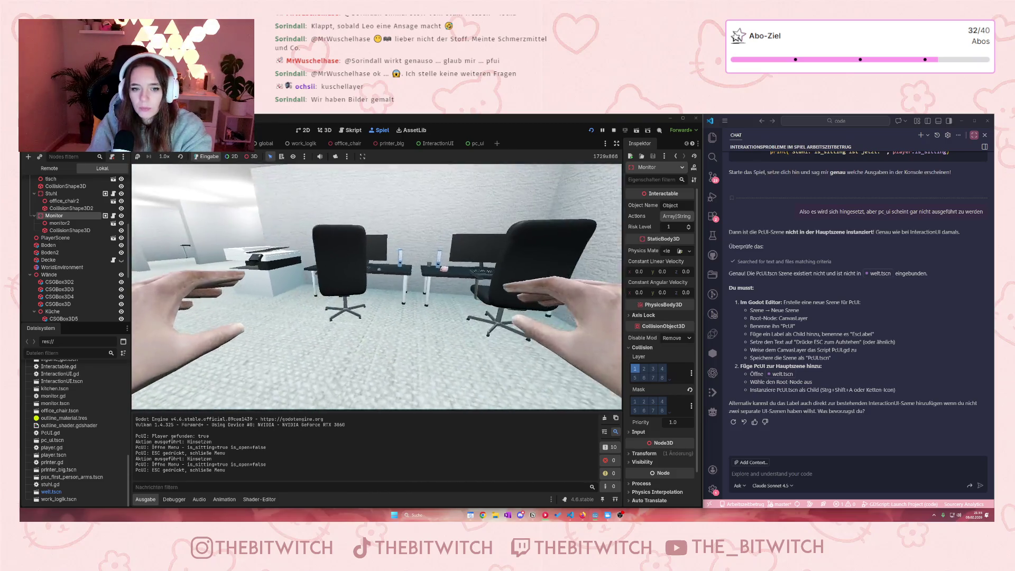
pyautogui.press('a')
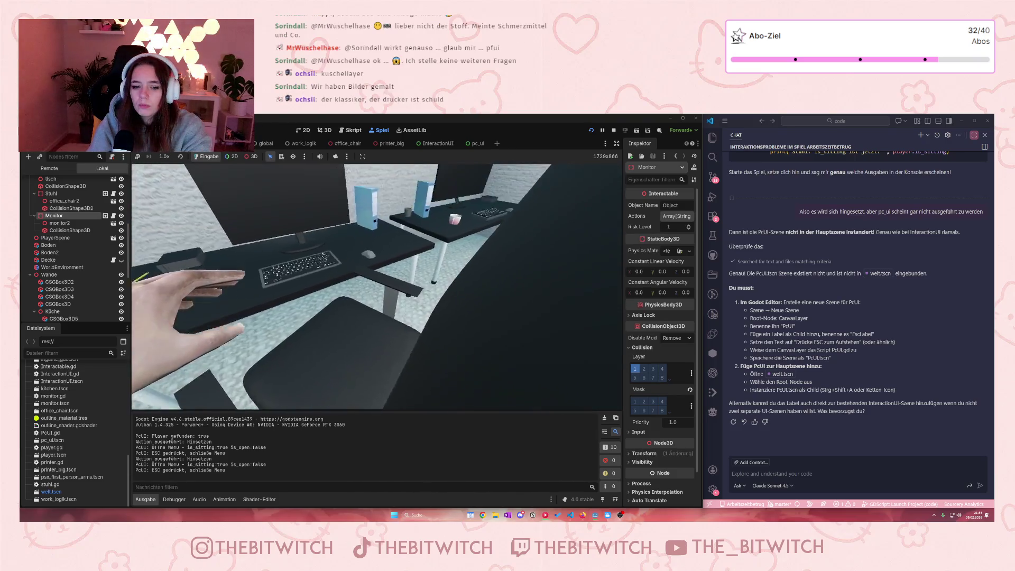
pyautogui.press('s')
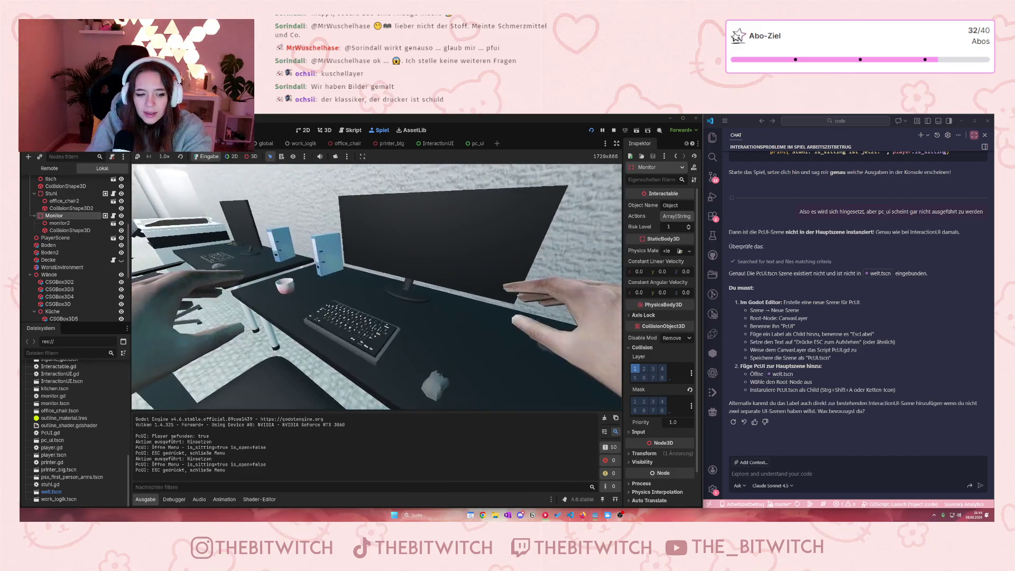
pyautogui.press('w')
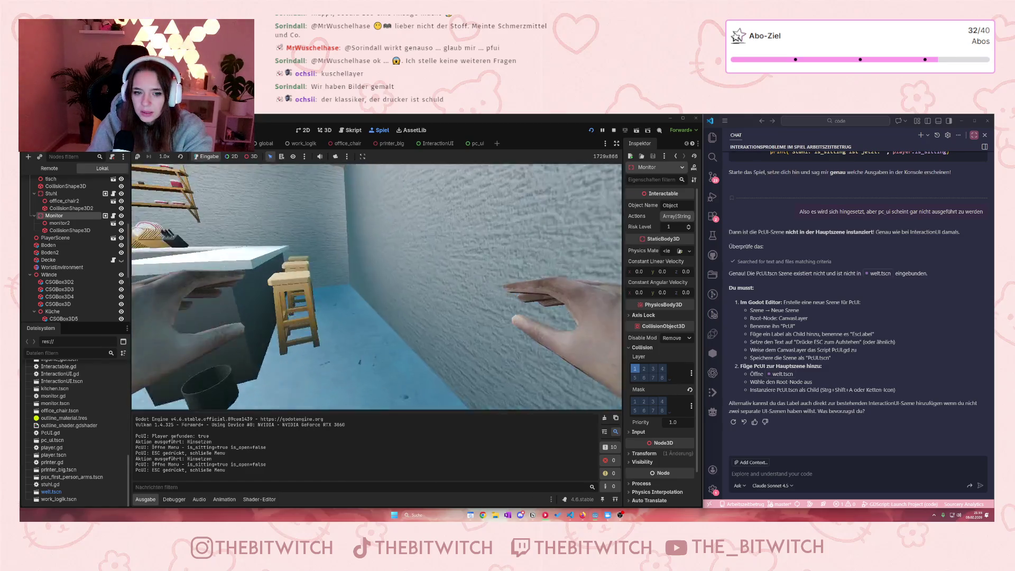
pyautogui.press('s')
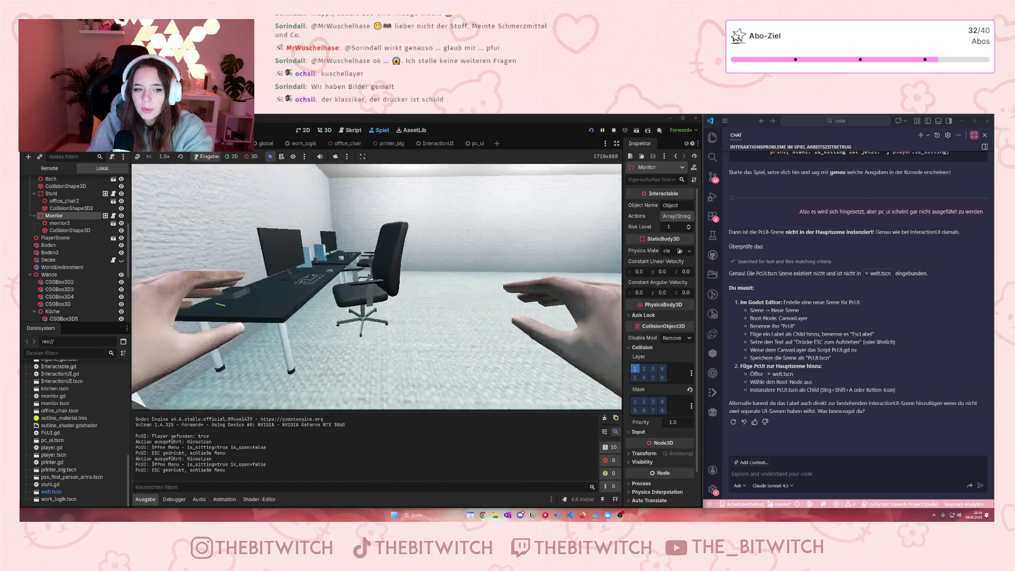
pyautogui.press('s')
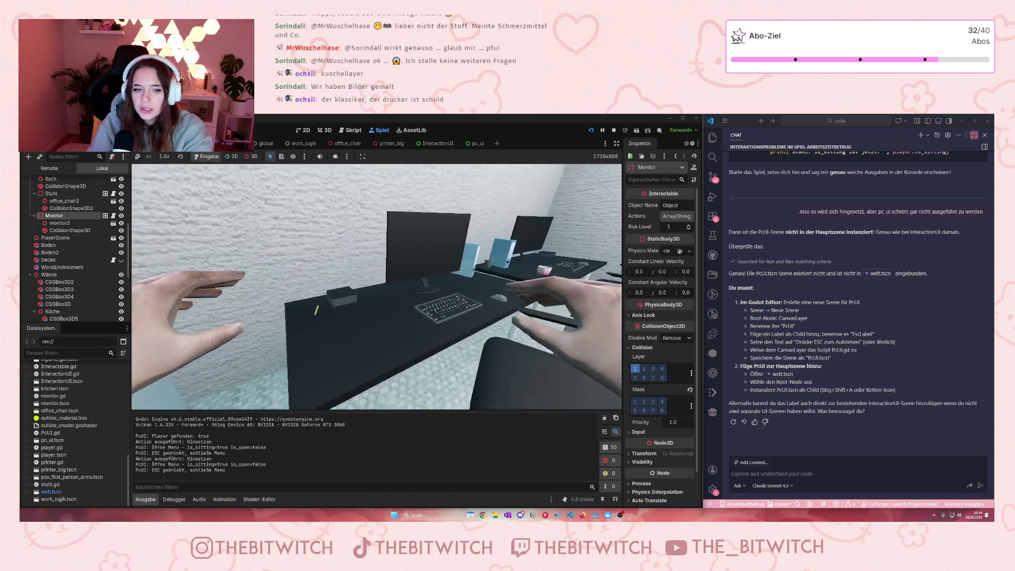
pyautogui.press('w')
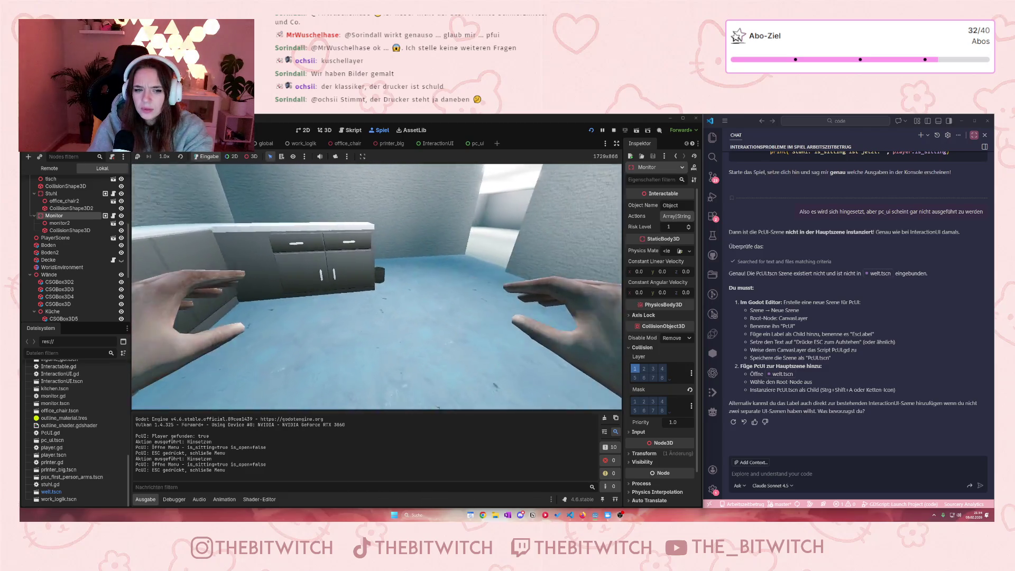
pyautogui.press('w')
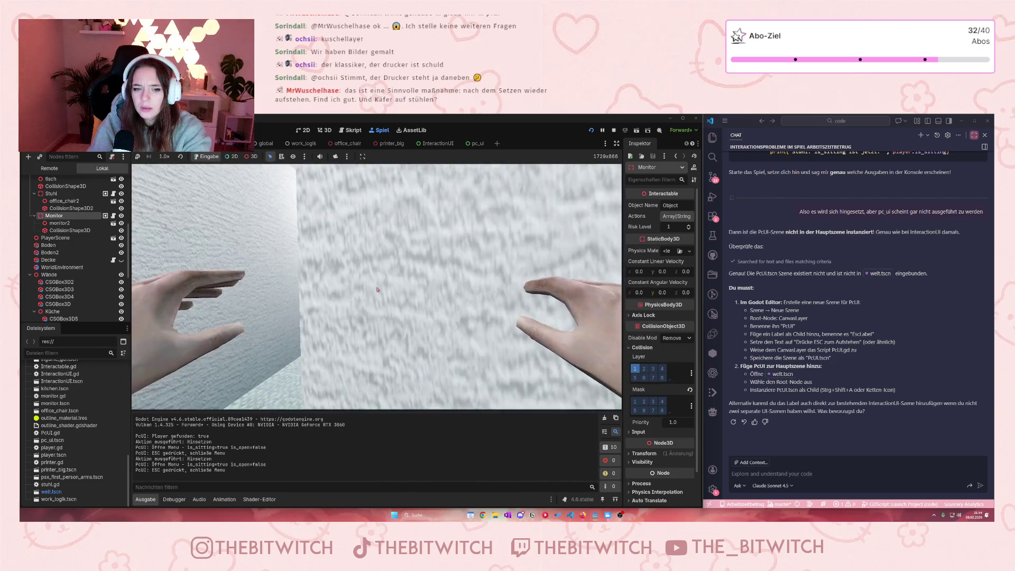
pyautogui.press('F8')
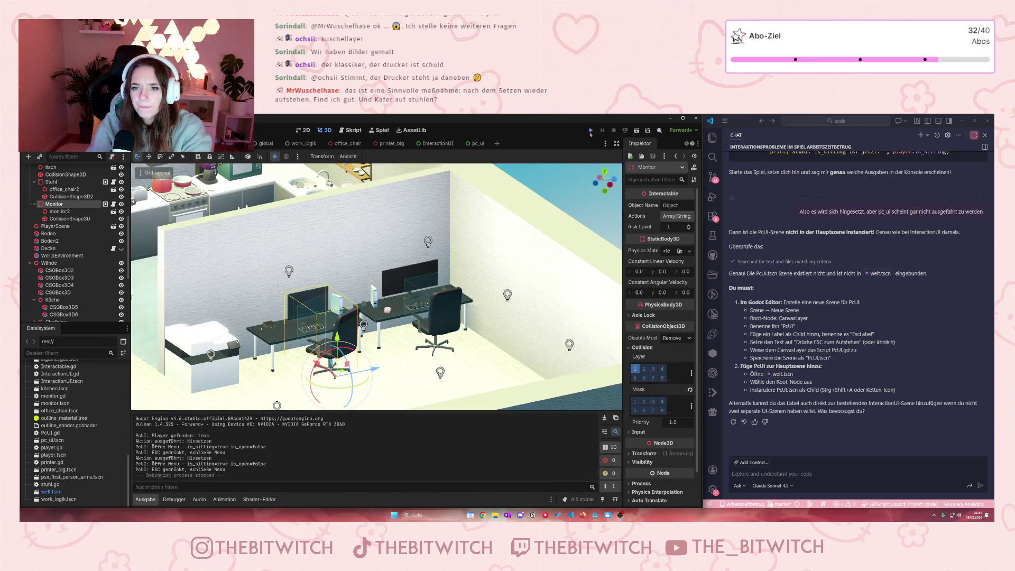
pyautogui.press('F5')
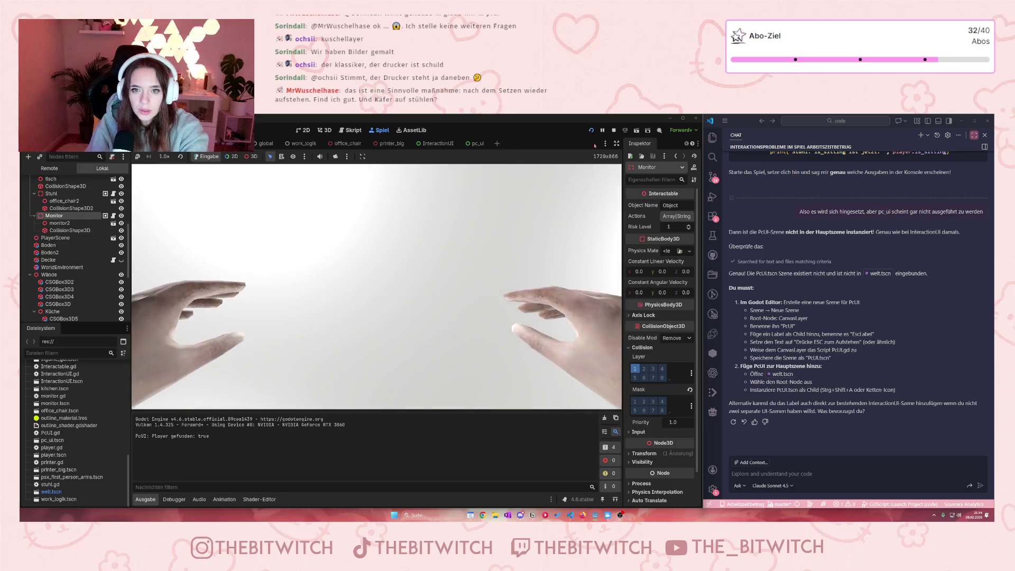
pyautogui.click(613, 130)
pyautogui.click(729, 474)
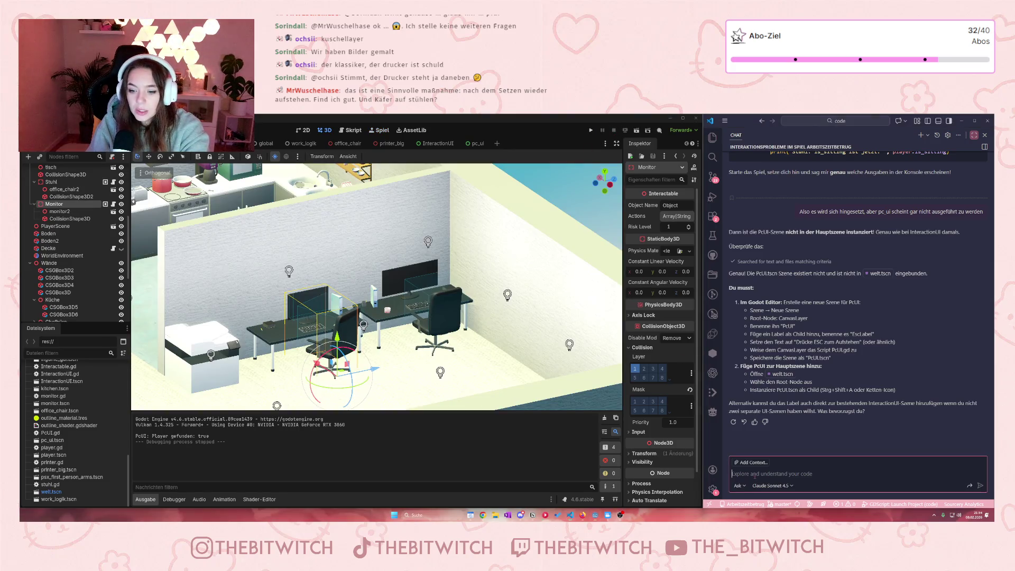
# Step: Send the AI chat a German question asking why the player walks through all objects after sitting and standing up
pyautogui.write('Wen')
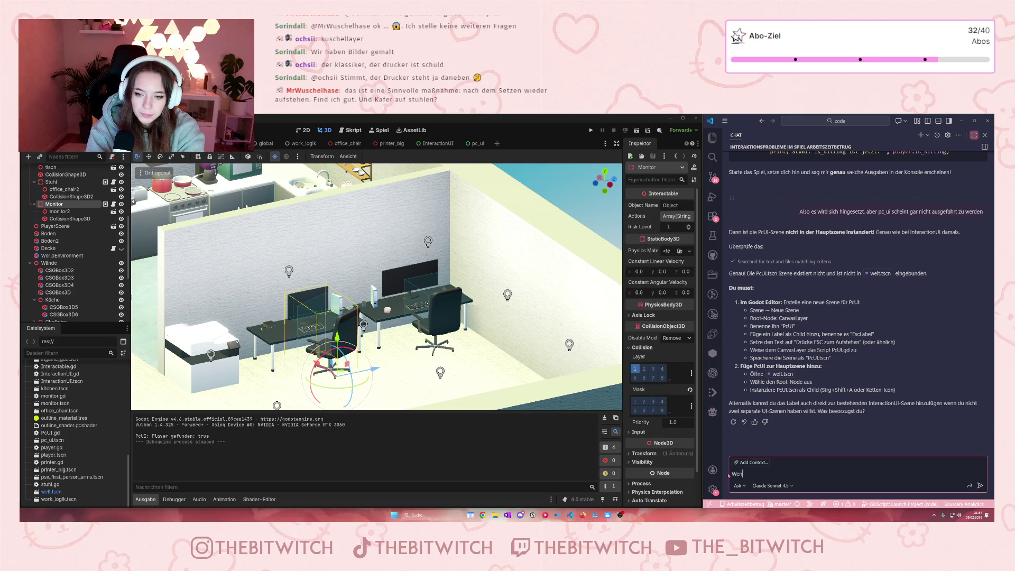
pyautogui.write('n man s')
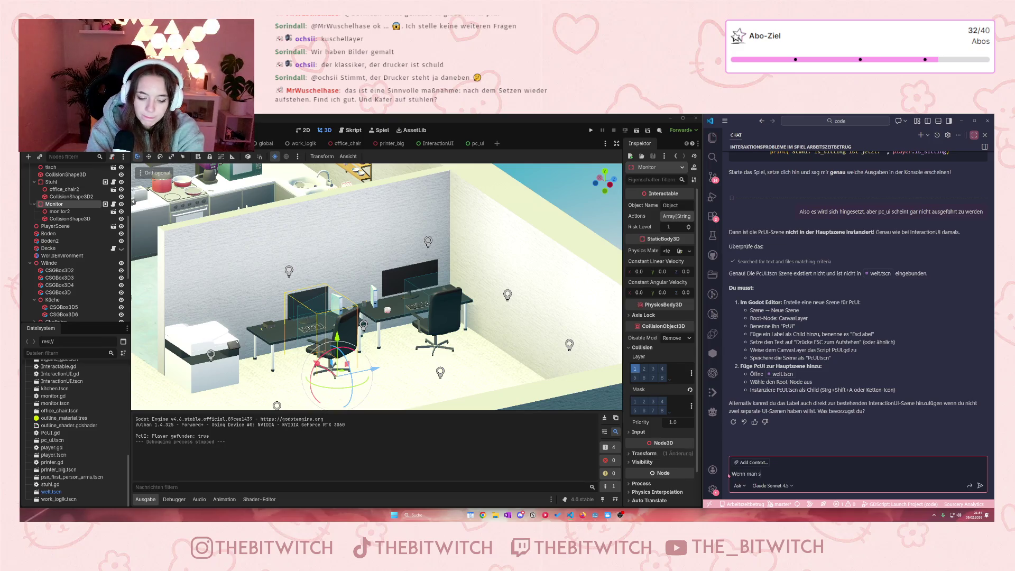
pyautogui.write('ich hinges')
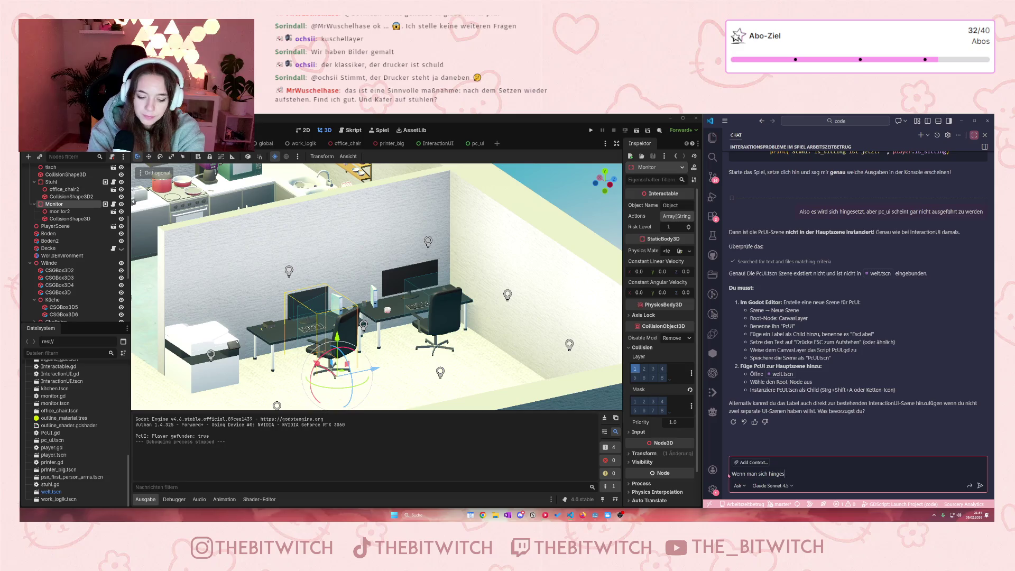
pyautogui.write('etzt hat und dann wieder aufsteht, ')
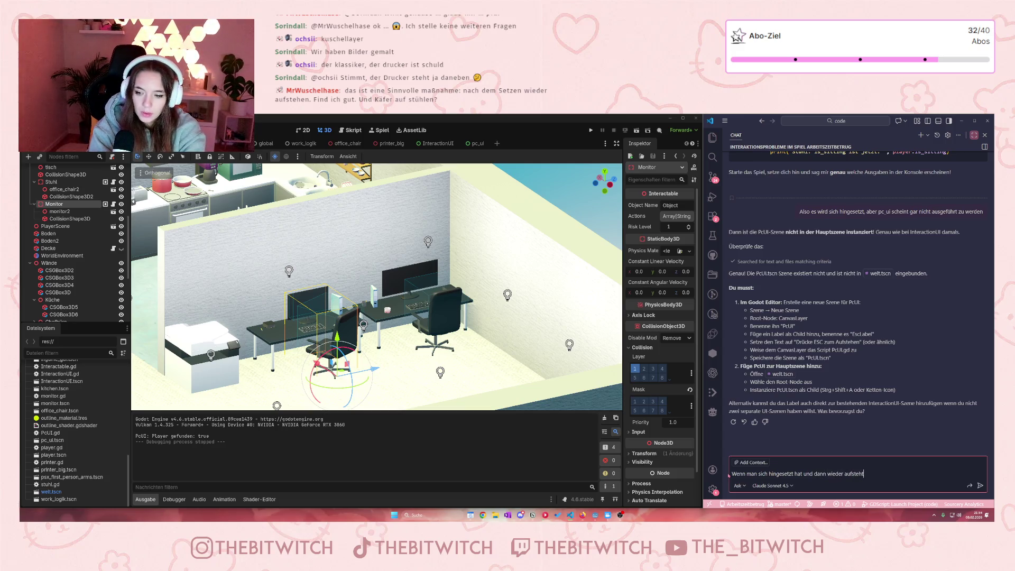
pyautogui.write('kann')
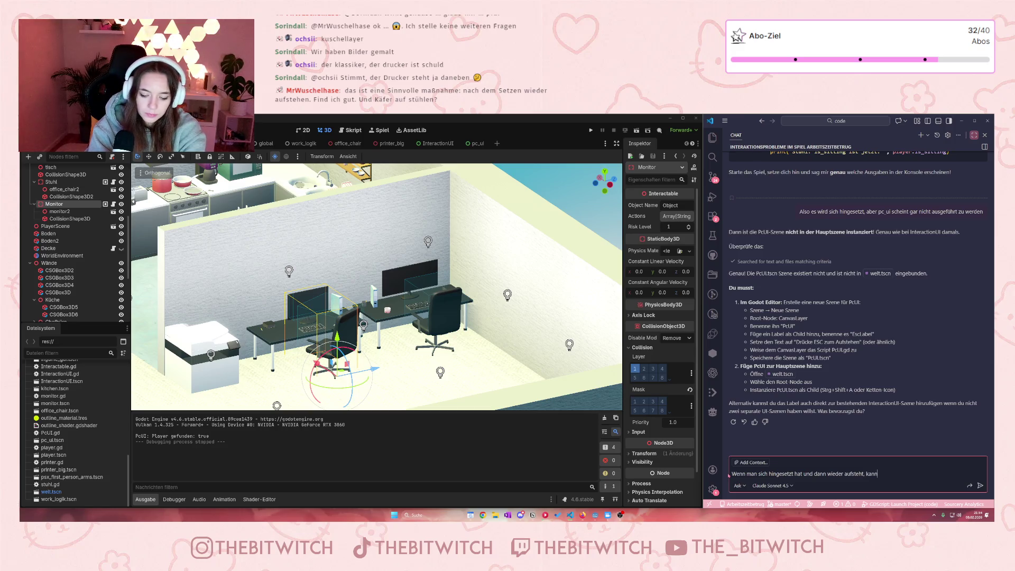
pyautogui.write(' man auf einmal durc')
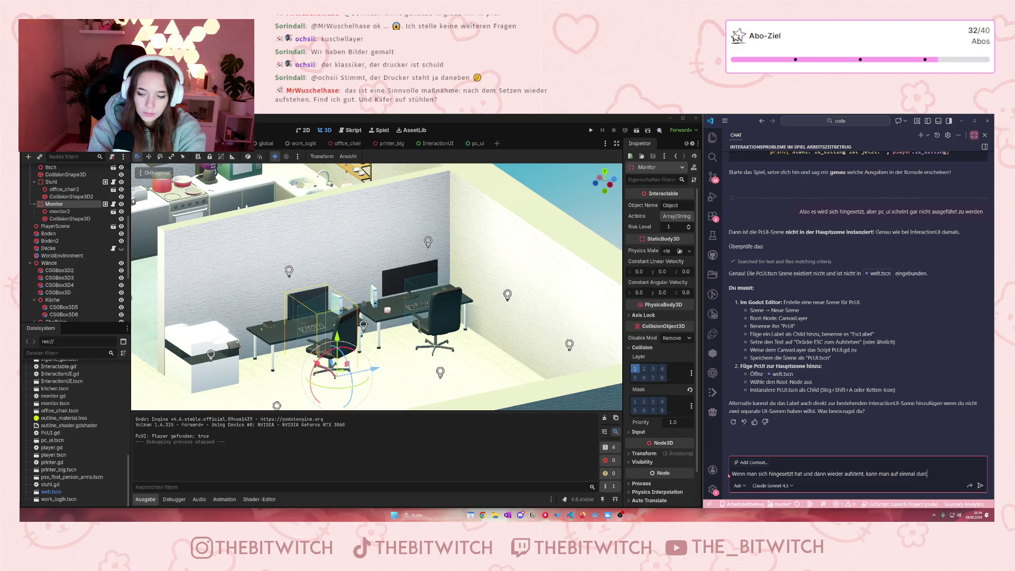
pyautogui.write('h alle')
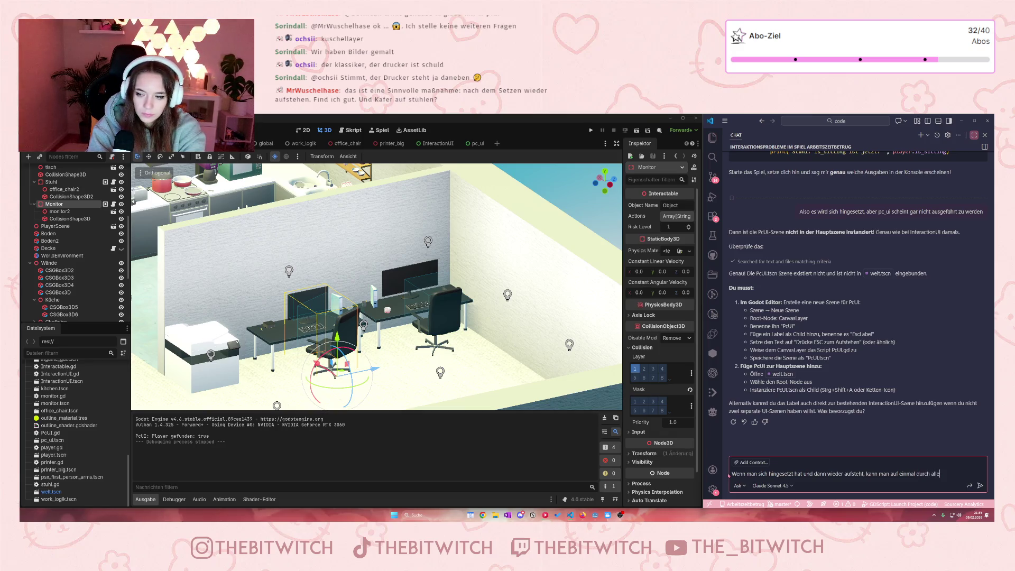
pyautogui.write(' objekte la')
pyautogui.write('ufen, obwo')
pyautogui.write('hl die coll')
pyautogui.write('ision vorhe')
pyautogui.write('r richtig ')
pyautogui.write('fun')
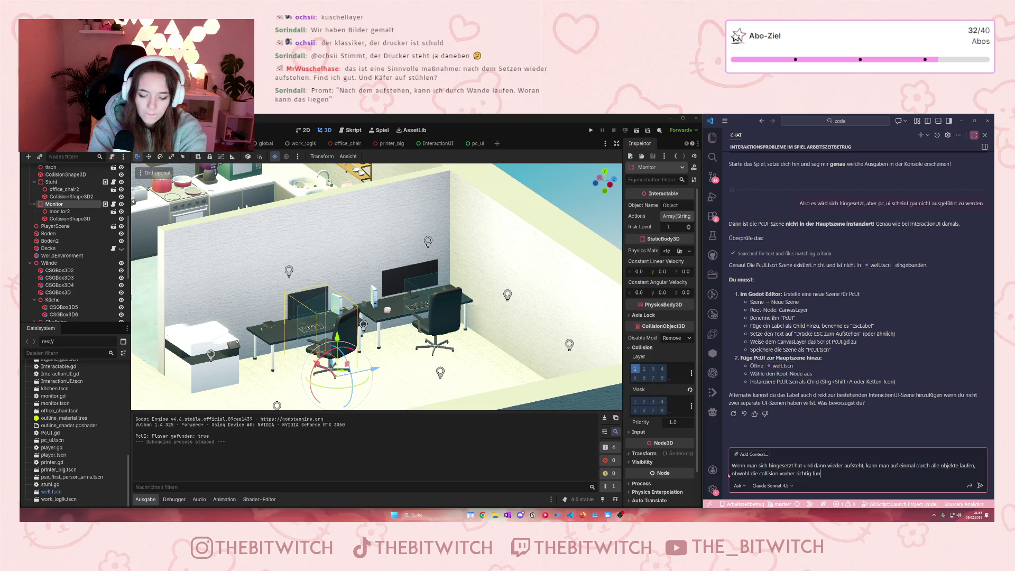
pyautogui.write('ktioniert hat')
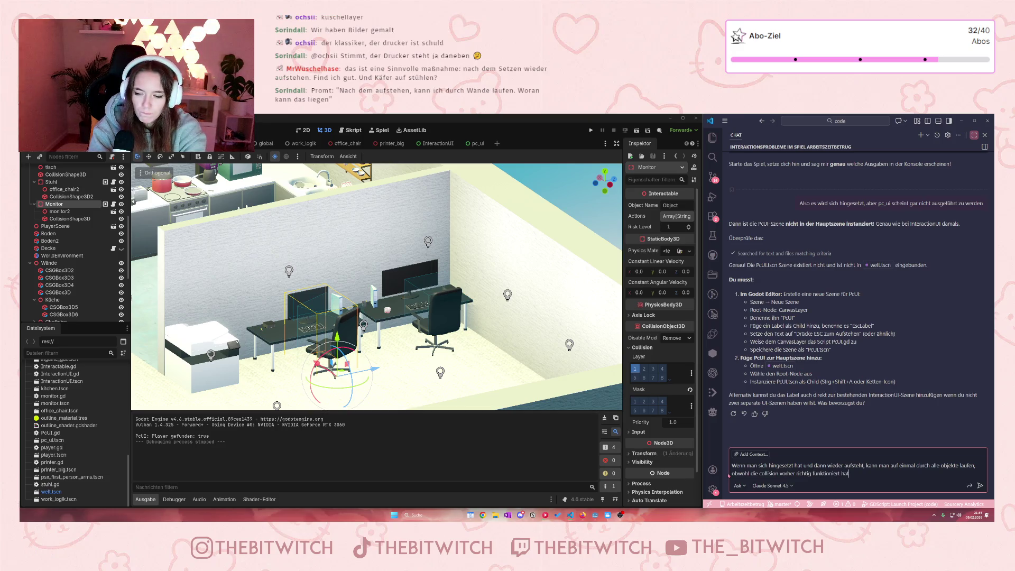
pyautogui.write(' . whyyyy?')
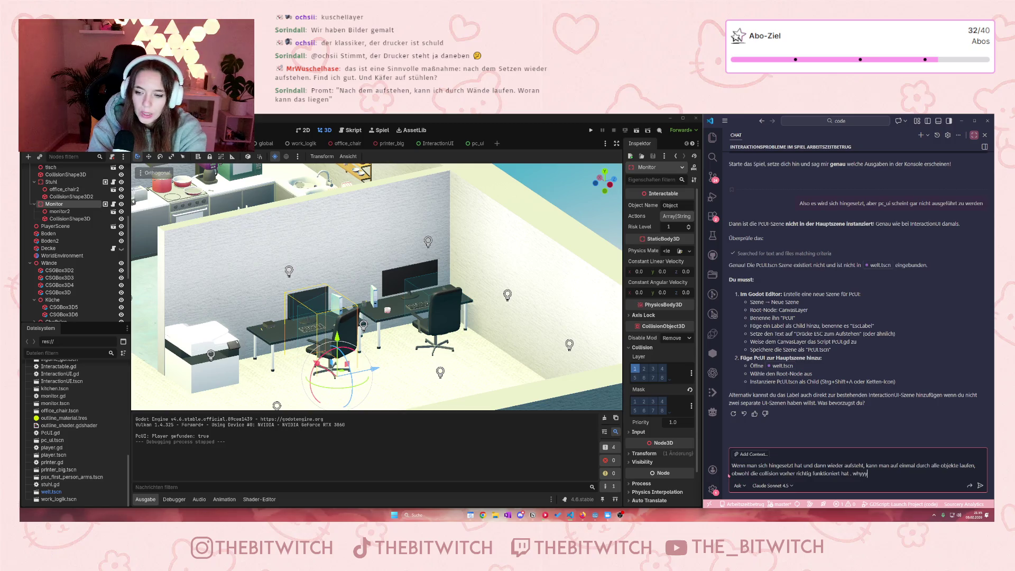
pyautogui.press('Return')
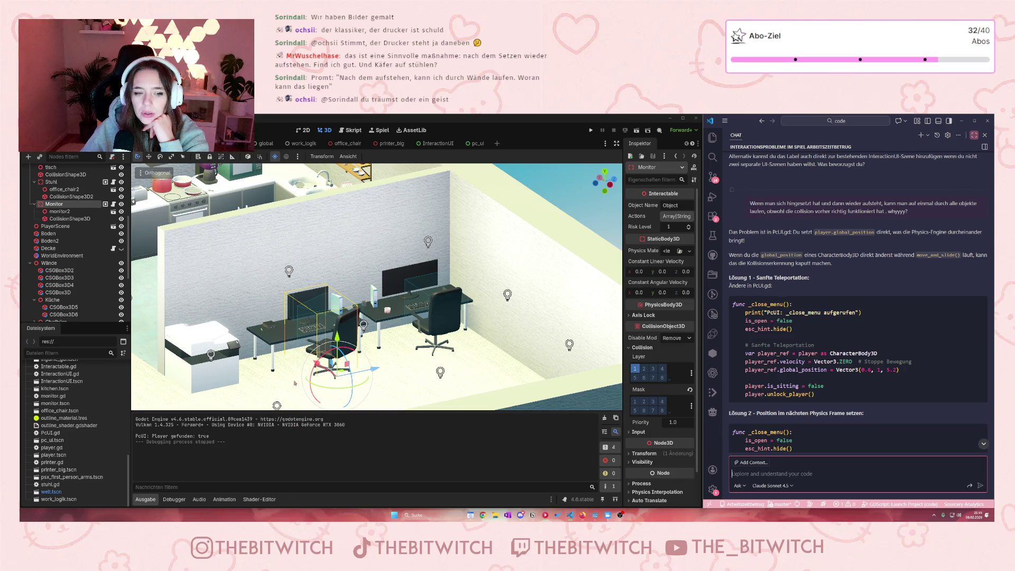
pyautogui.scroll(-3, 293, 397)
pyautogui.scroll(-3, 284, 397)
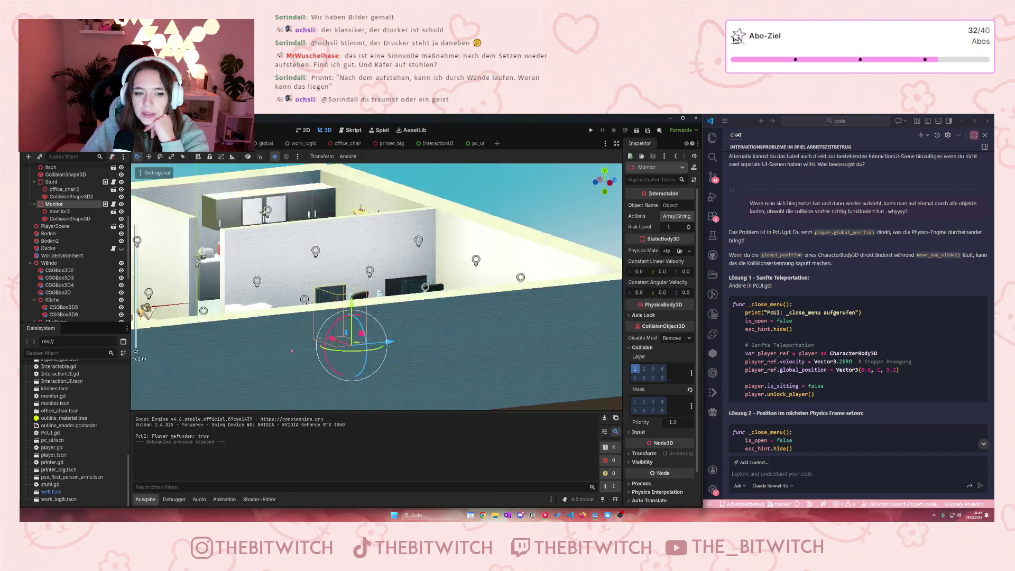
pyautogui.scroll(2, 293, 396)
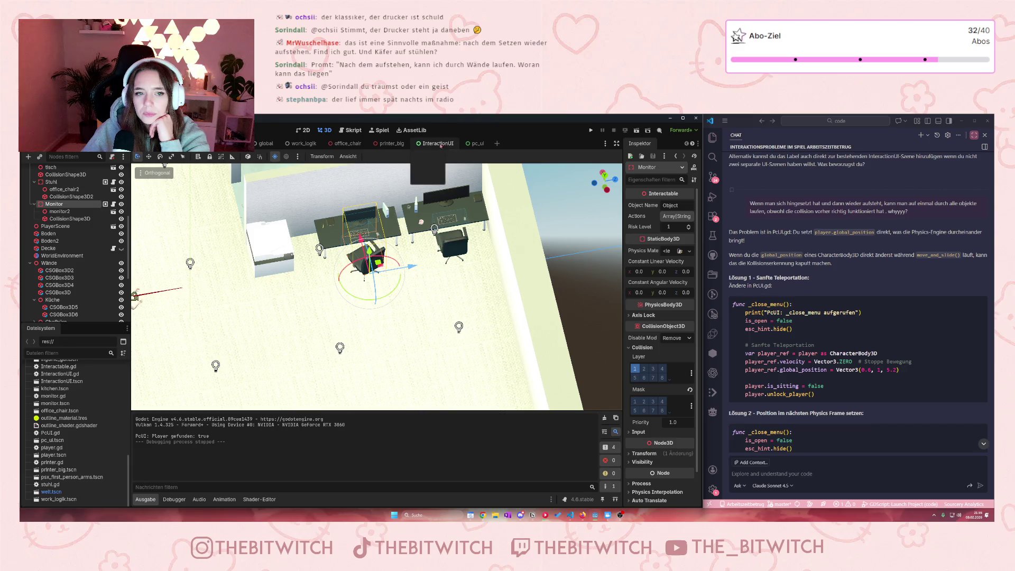
pyautogui.click(475, 143)
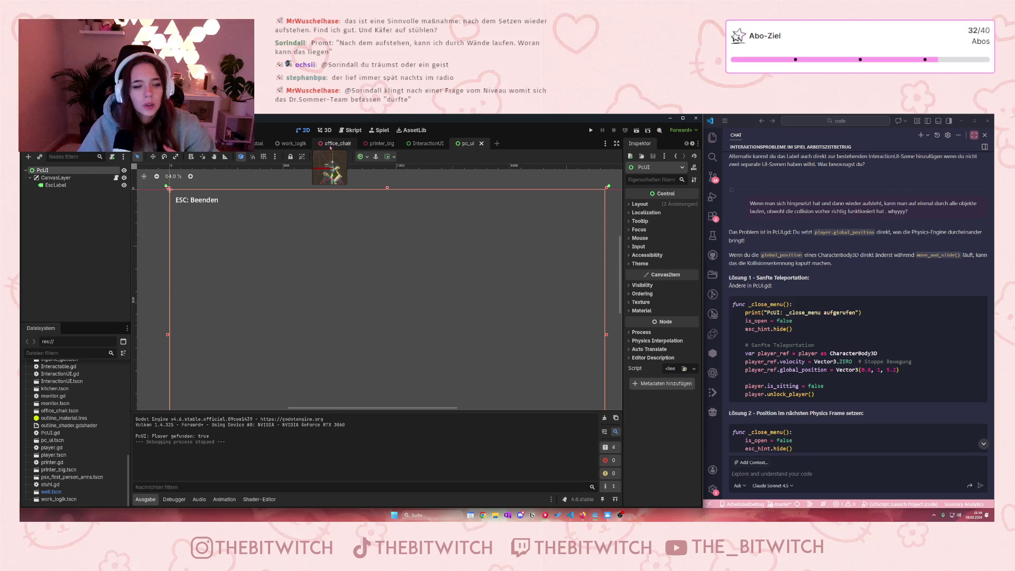
# Step: In PcUI.gd, change line 21's reset position to Vector3(0.1, 0.1, 4) and save the script
pyautogui.click(116, 179)
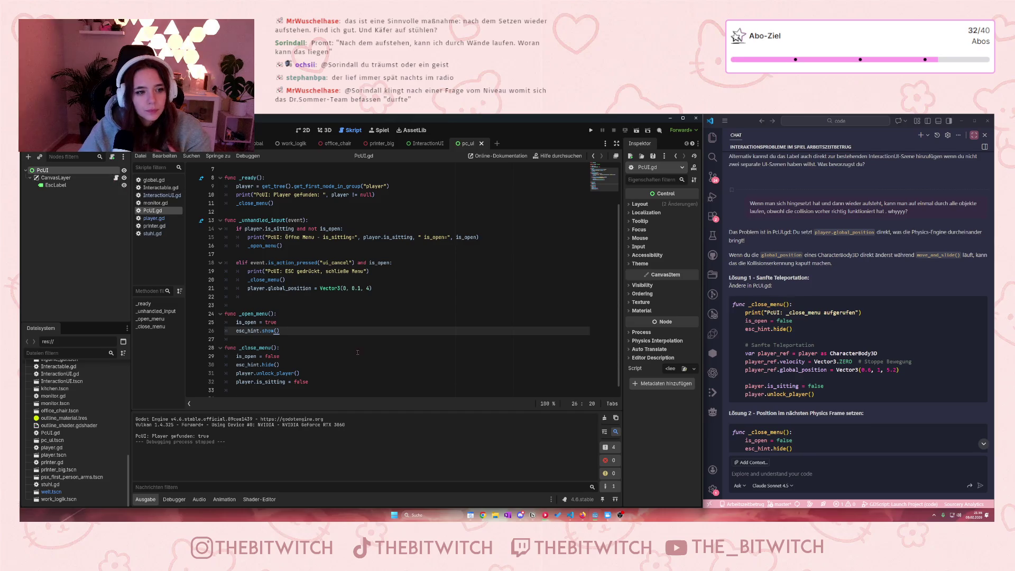
pyautogui.click(343, 288)
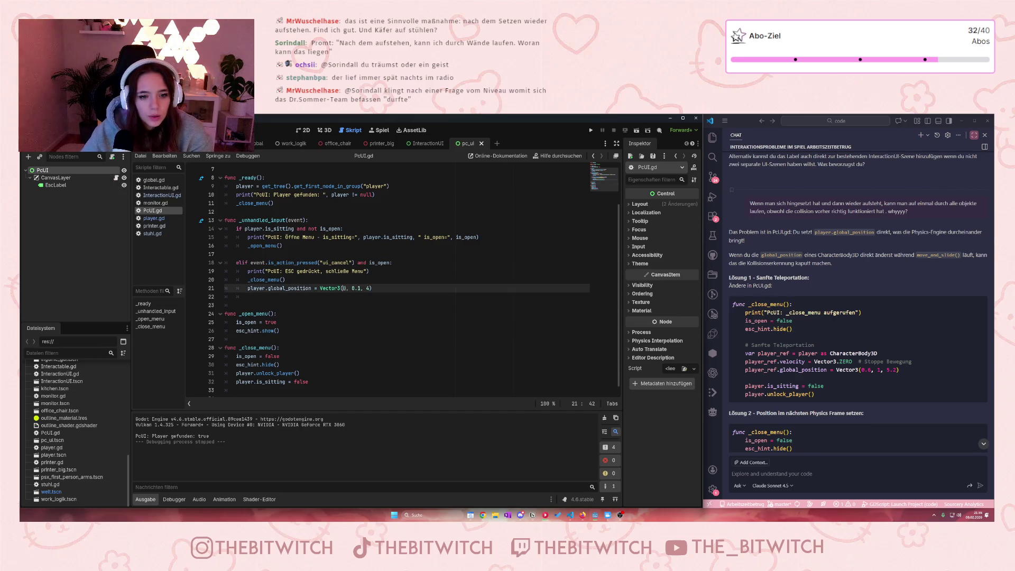
pyautogui.press('Left')
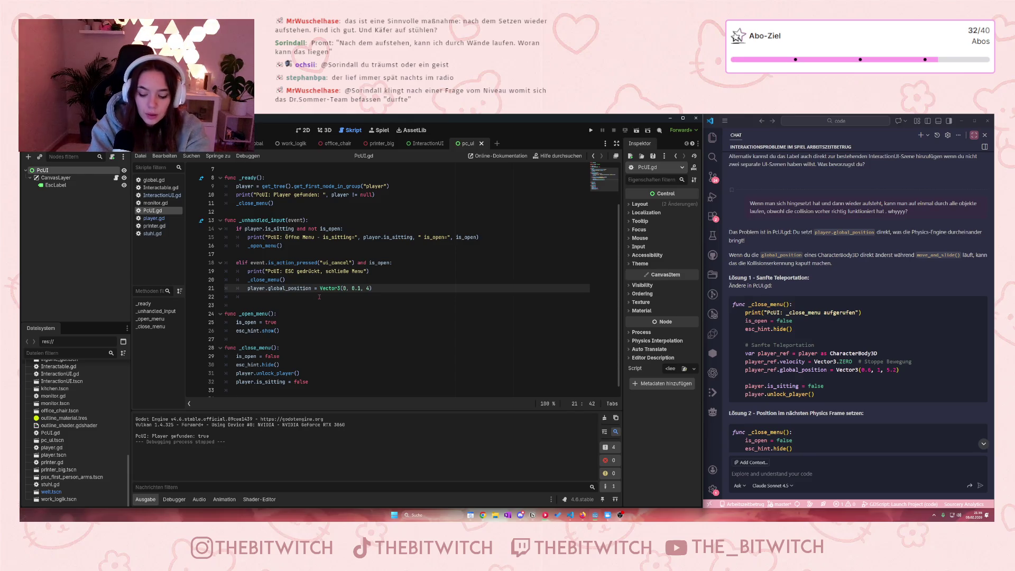
pyautogui.write('.1')
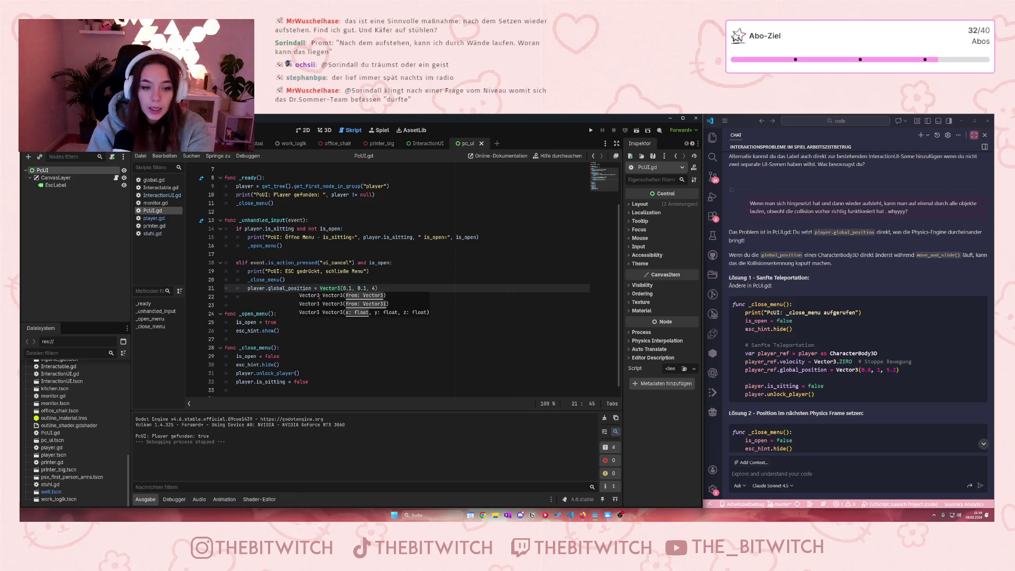
pyautogui.click(397, 286)
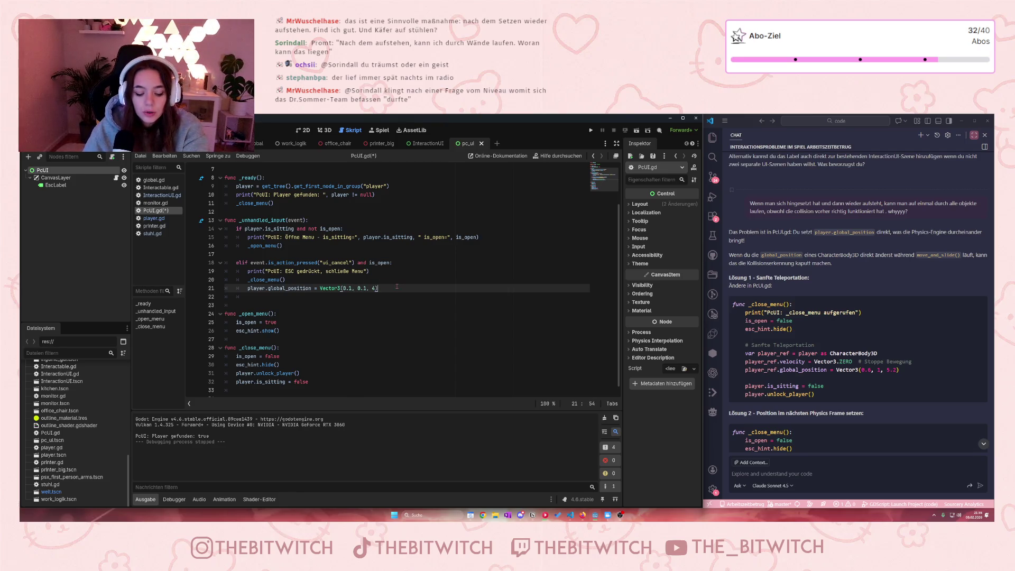
pyautogui.hotkey('ctrl', 's')
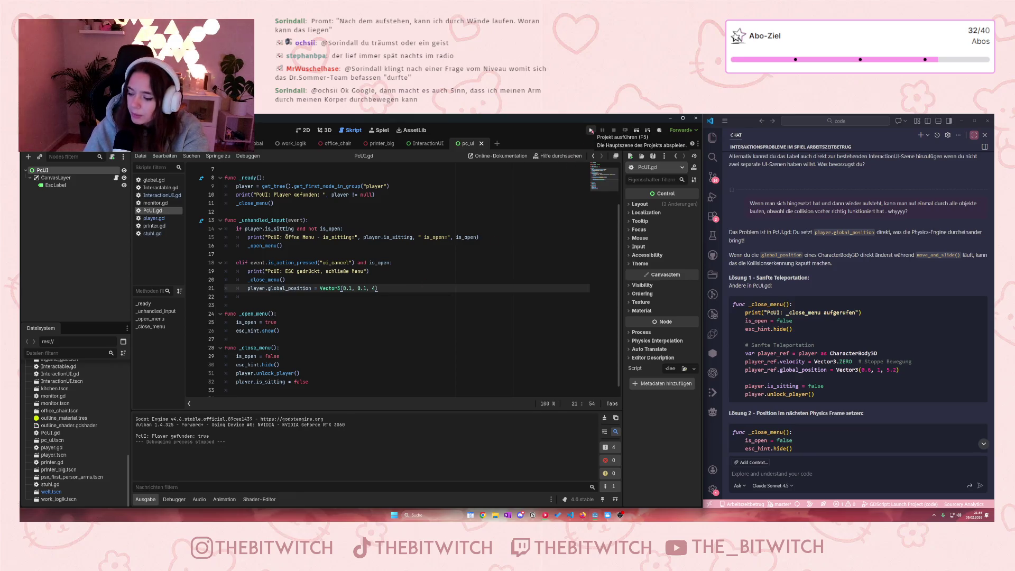
# Step: Run the game, walk to the office chair, sit with E, and stand up with Esc
pyautogui.click(590, 130)
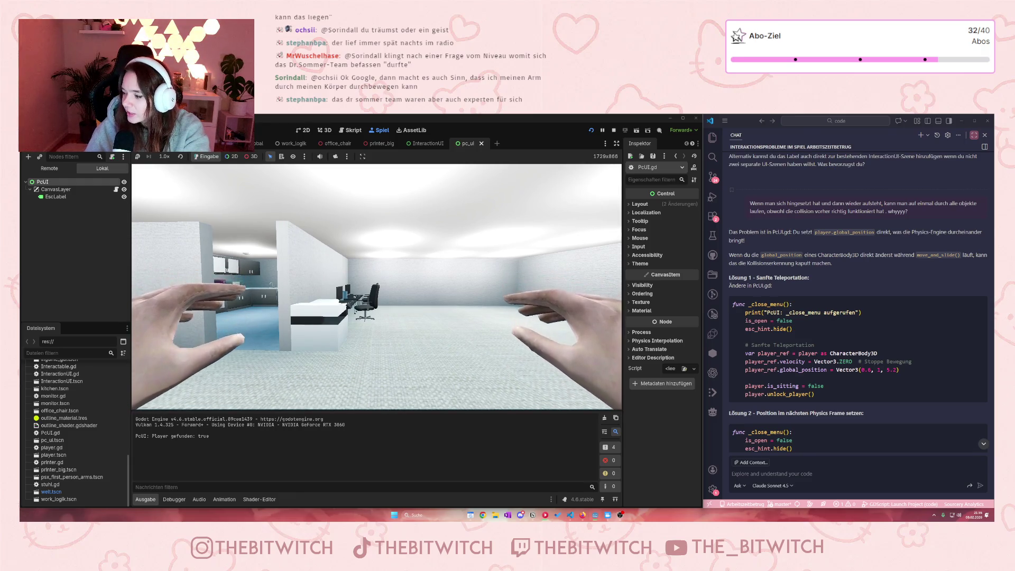
pyautogui.press('a')
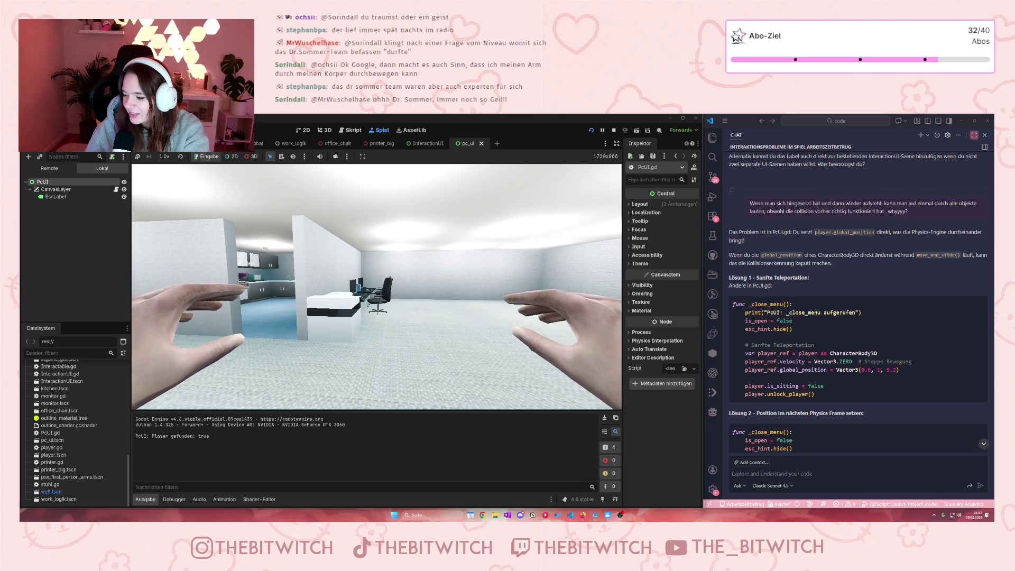
pyautogui.press('w')
pyautogui.press('w')
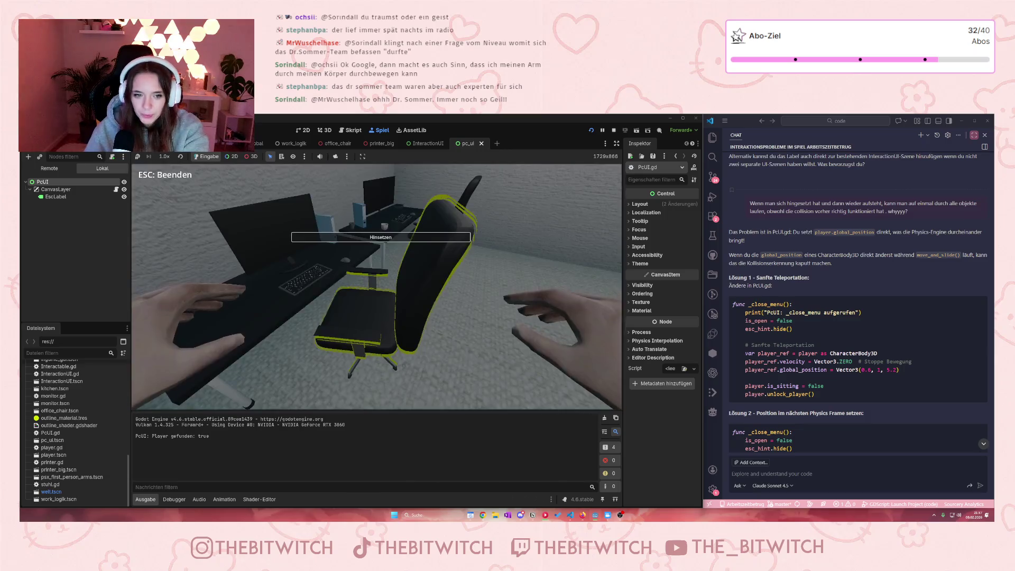
pyautogui.press('e')
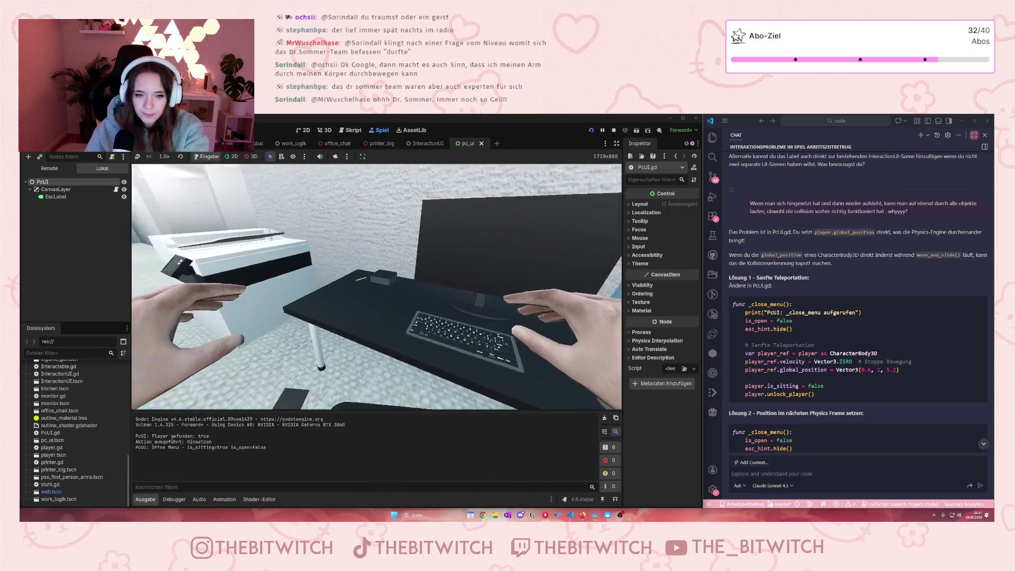
pyautogui.press('e')
pyautogui.press('Escape')
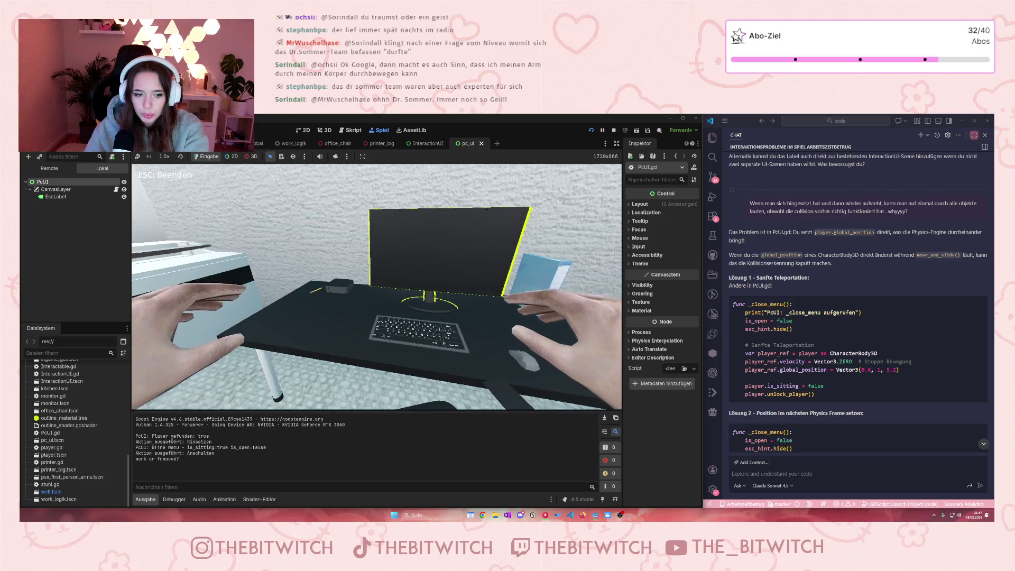
# Step: Walk around the room between the desks and reception desk to check the player's position
pyautogui.press('s')
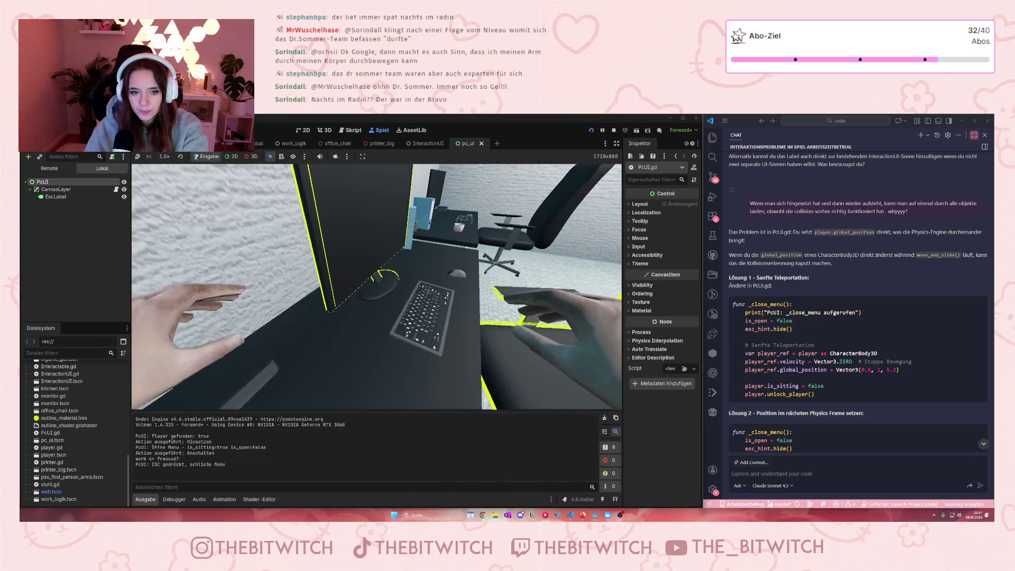
pyautogui.press('s')
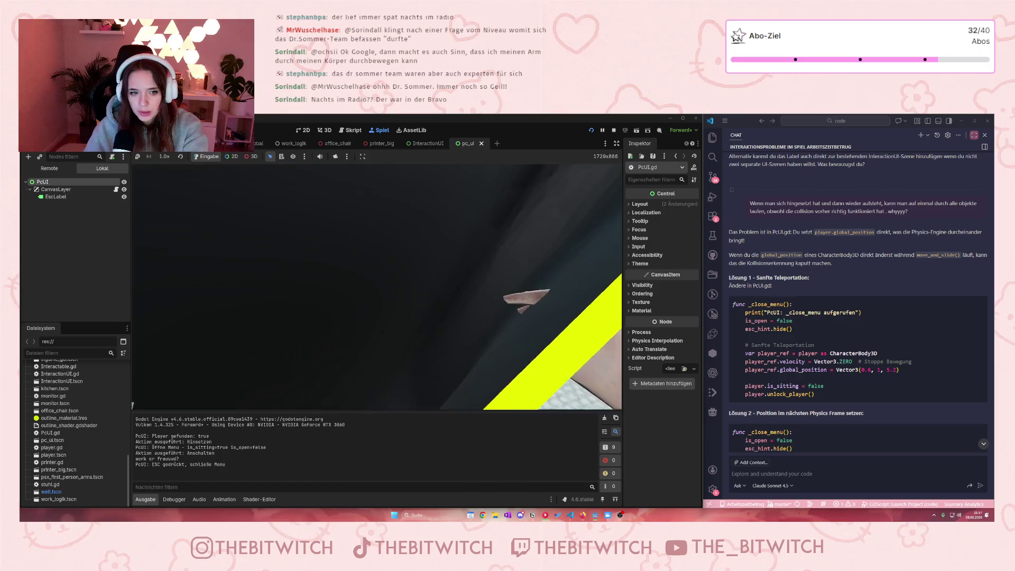
pyautogui.press('w')
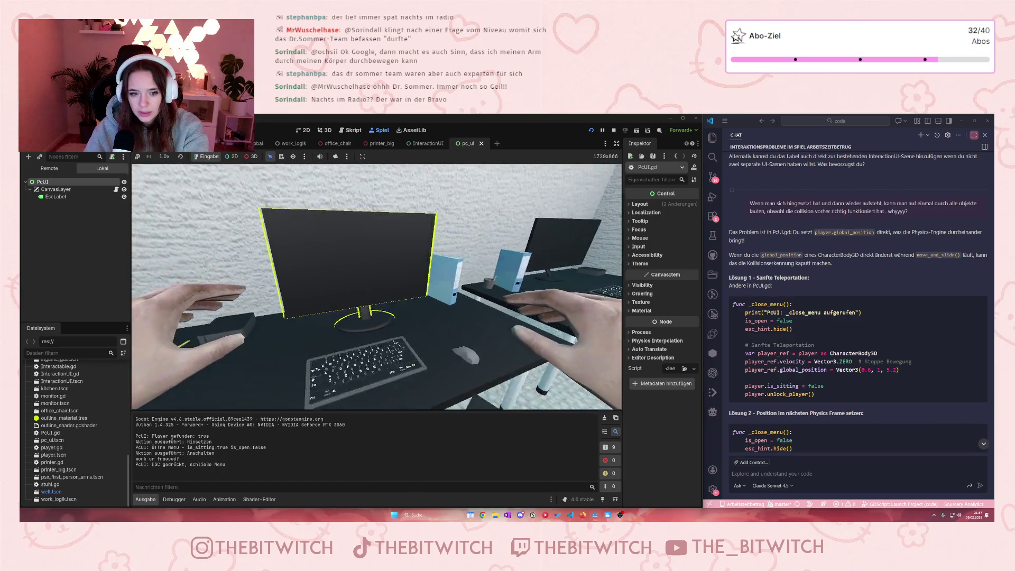
pyautogui.press('s')
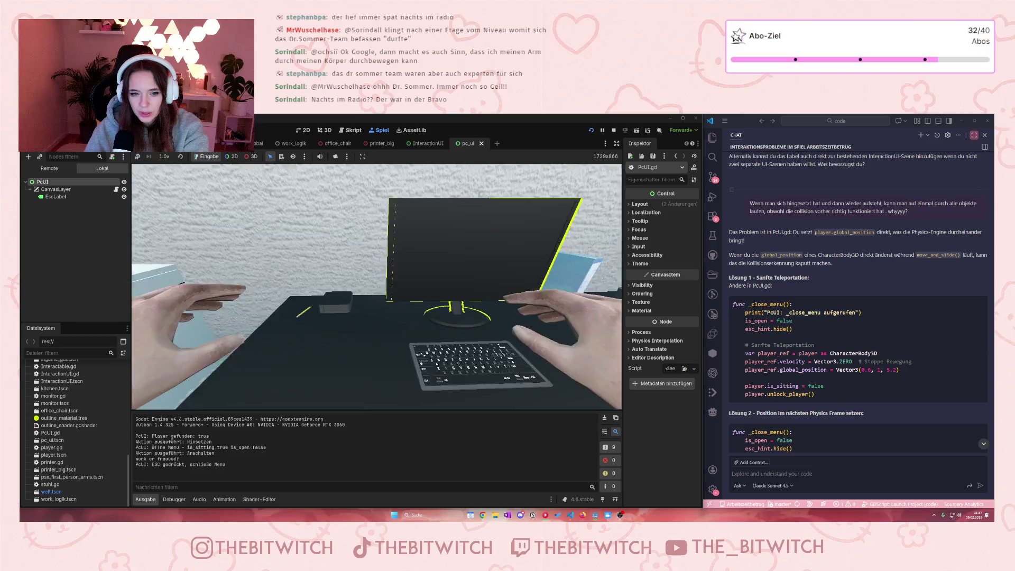
pyautogui.press('s')
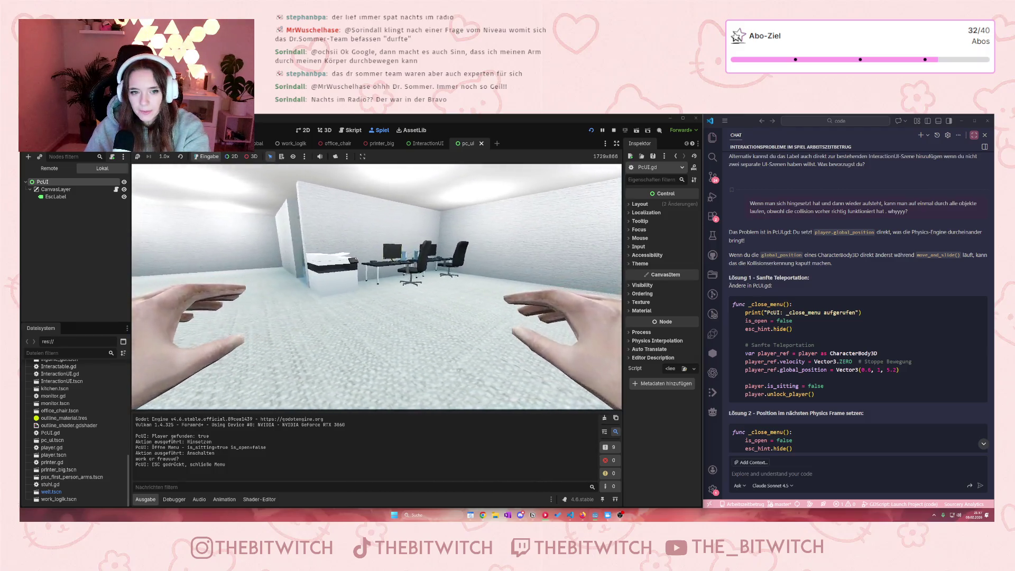
pyautogui.press('w')
pyautogui.press('e')
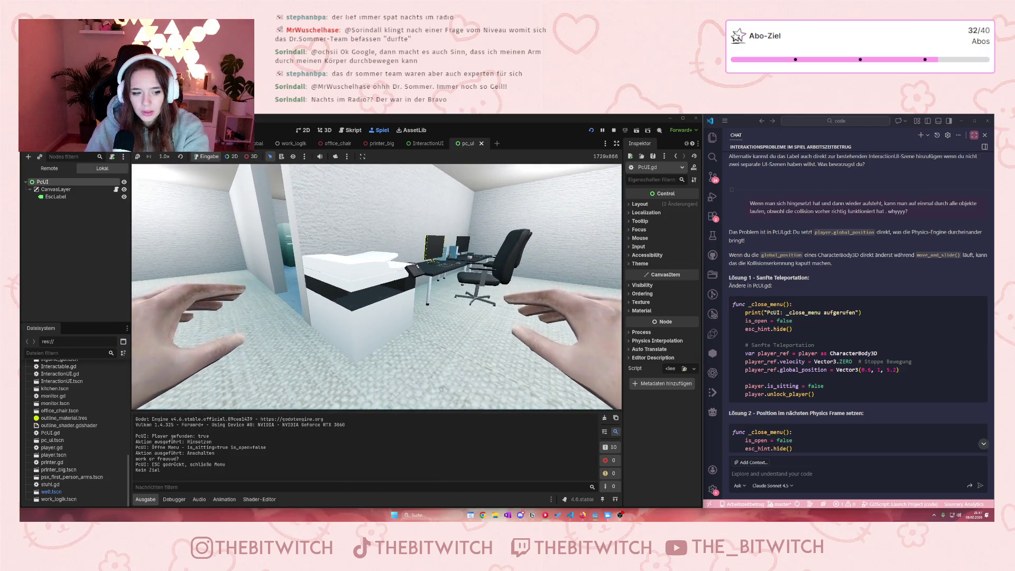
pyautogui.press('w')
pyautogui.press('s')
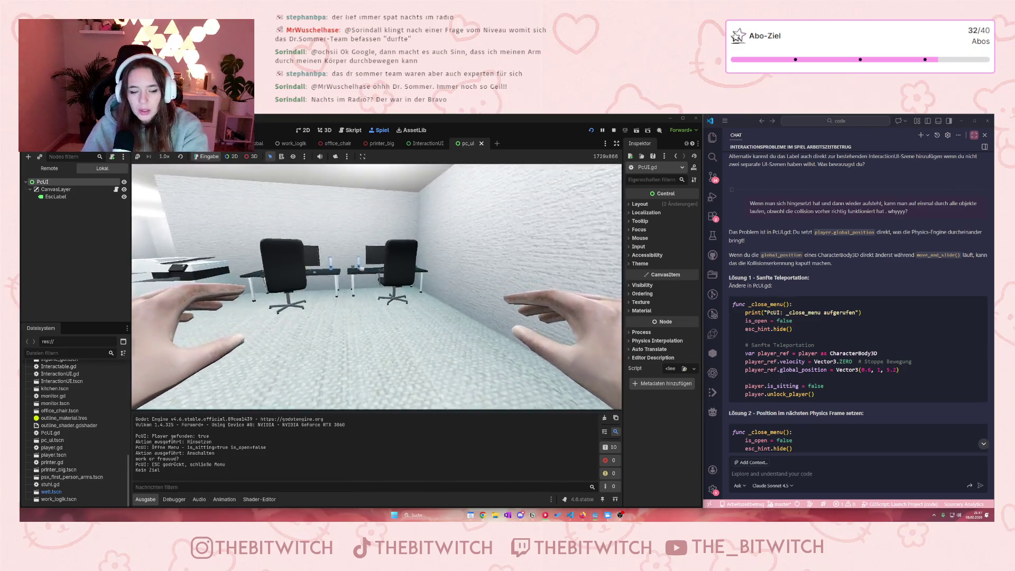
pyautogui.press('w')
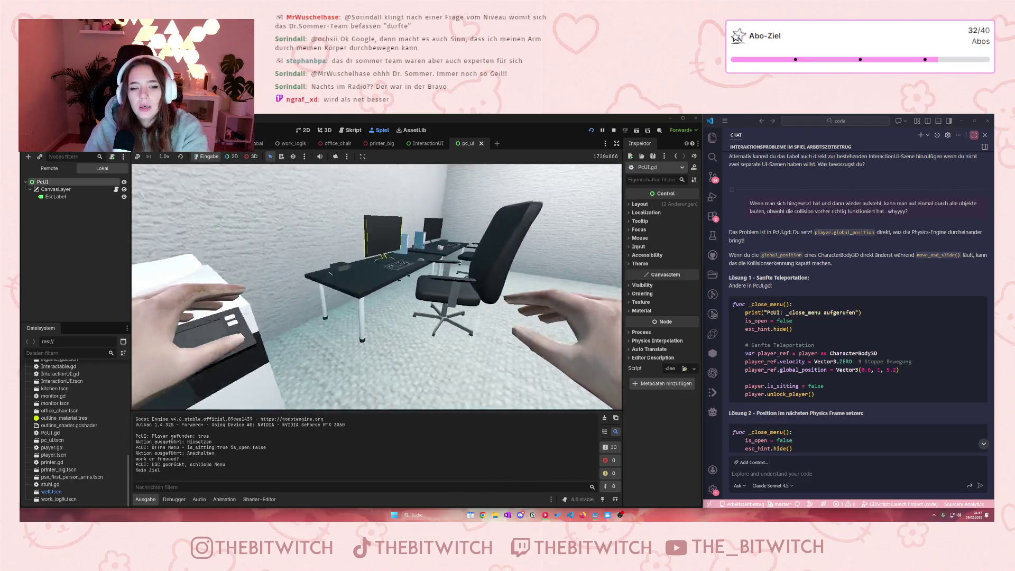
pyautogui.press('s')
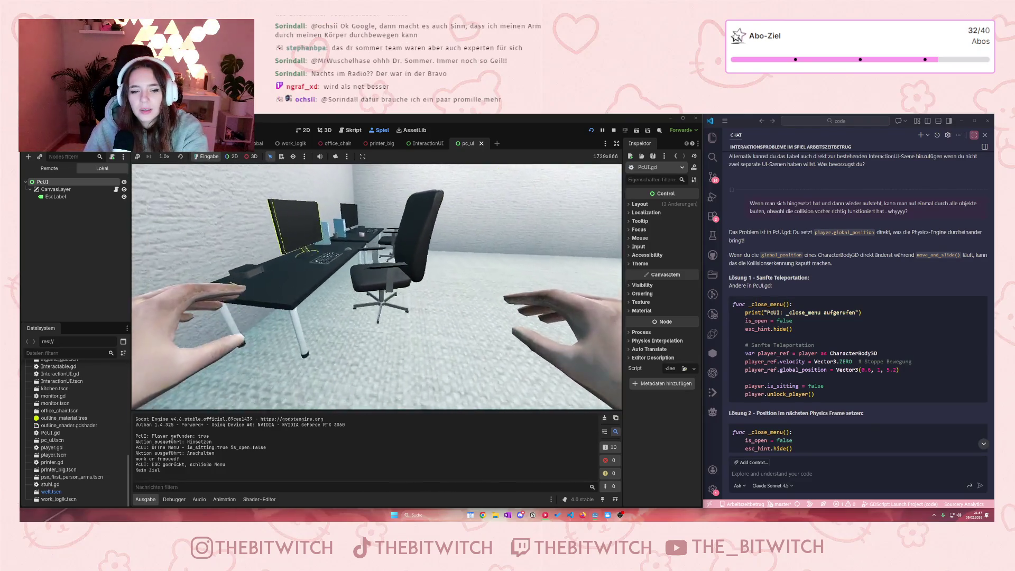
# Step: Sit and stand again, walk through the desk, toggle CanvasLayer visibility off and on, then stop the game
pyautogui.press('e')
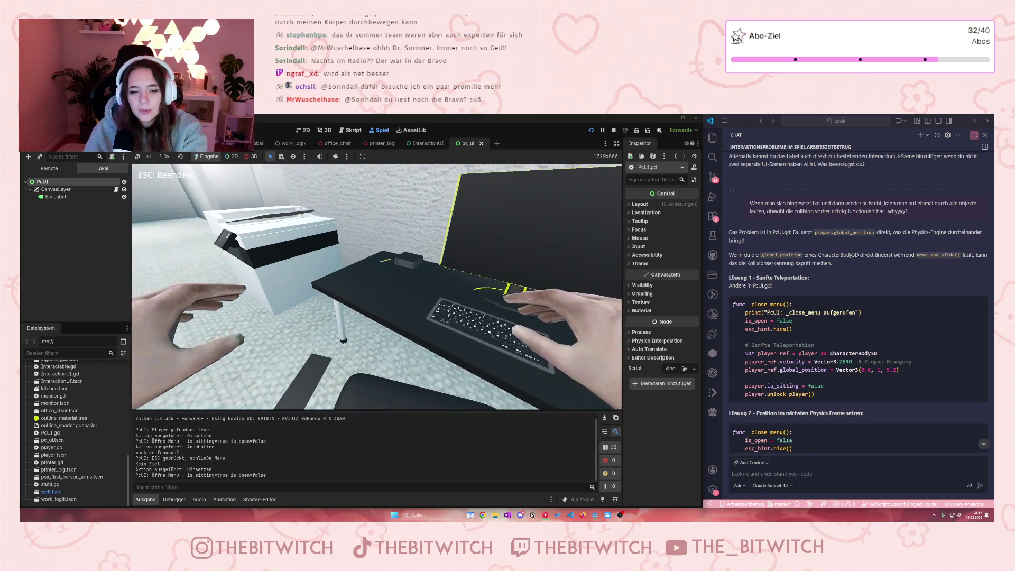
pyautogui.press('Escape')
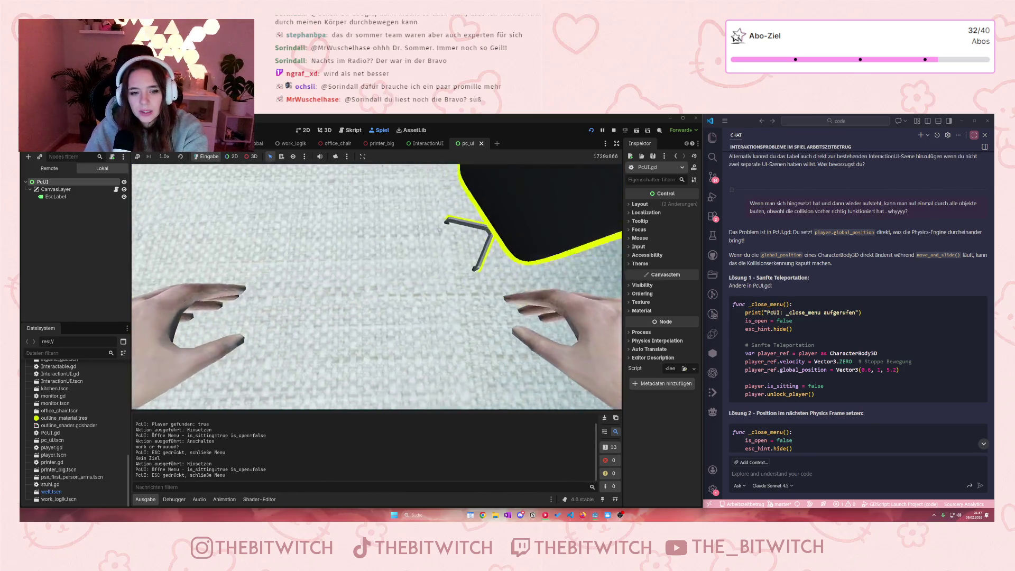
pyautogui.press('w')
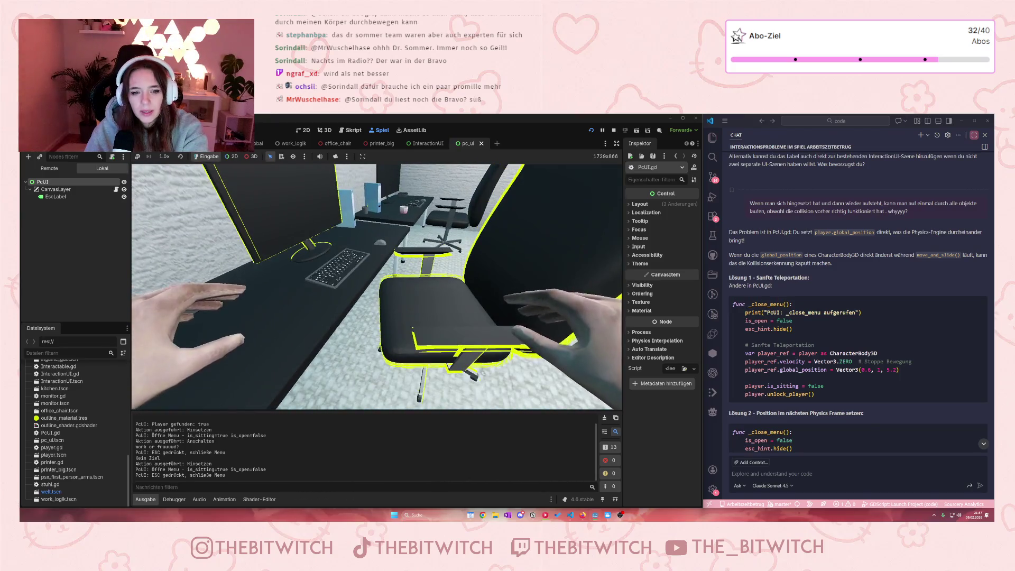
pyautogui.press('w')
pyautogui.click(124, 189)
pyautogui.click(124, 189)
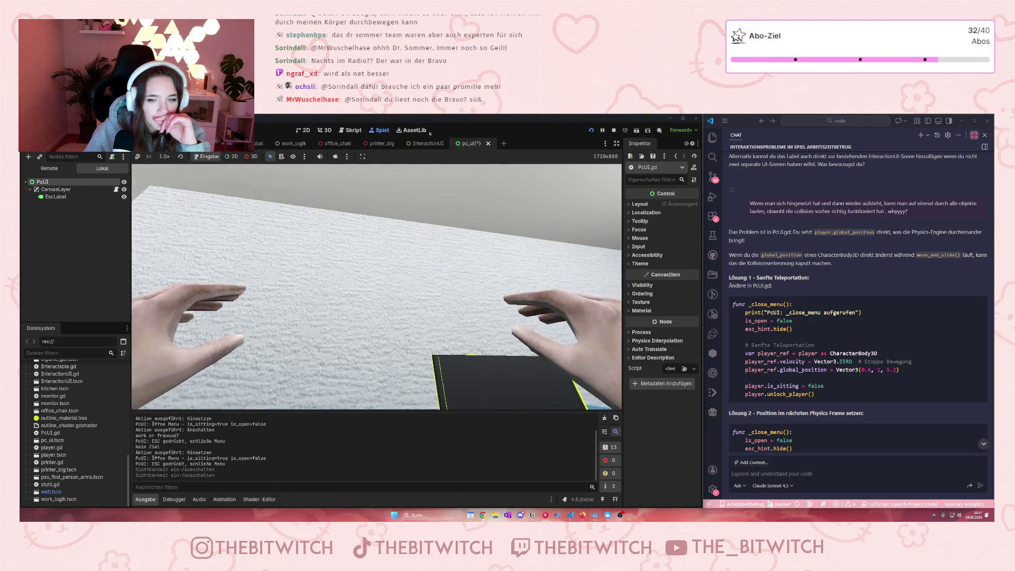
pyautogui.click(614, 130)
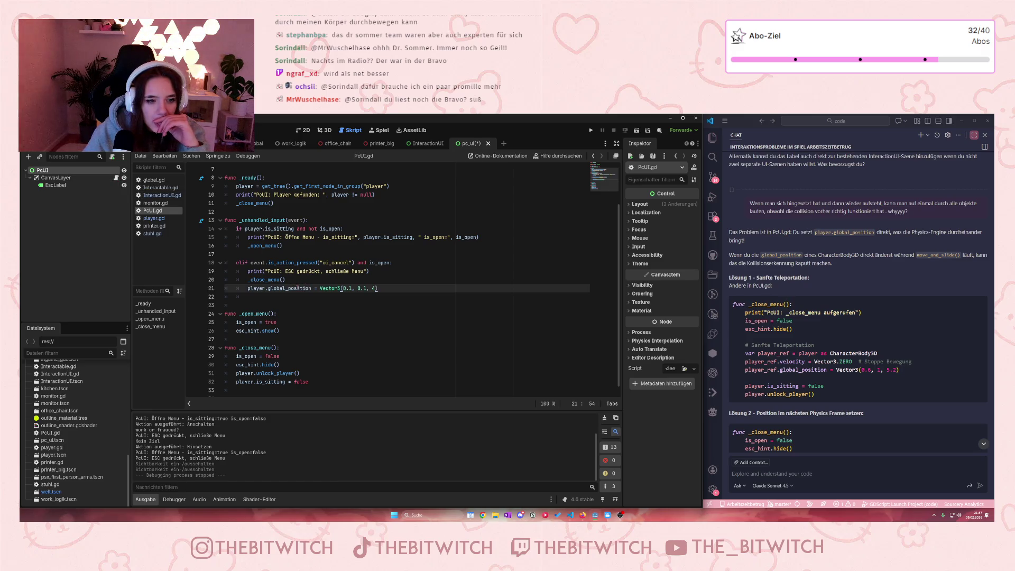
pyautogui.moveTo(297, 288)
pyautogui.click(390, 284)
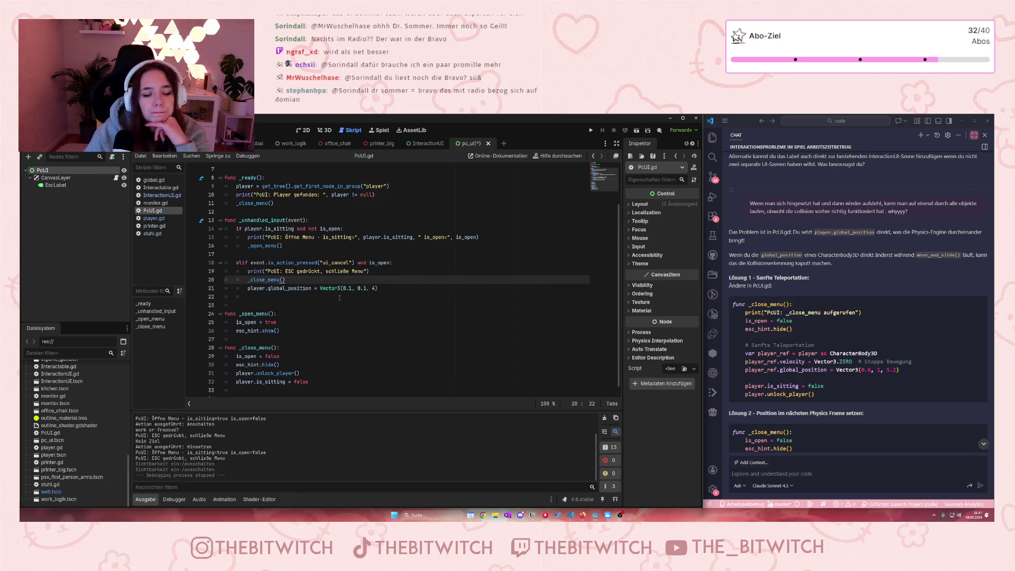
pyautogui.moveTo(275, 290)
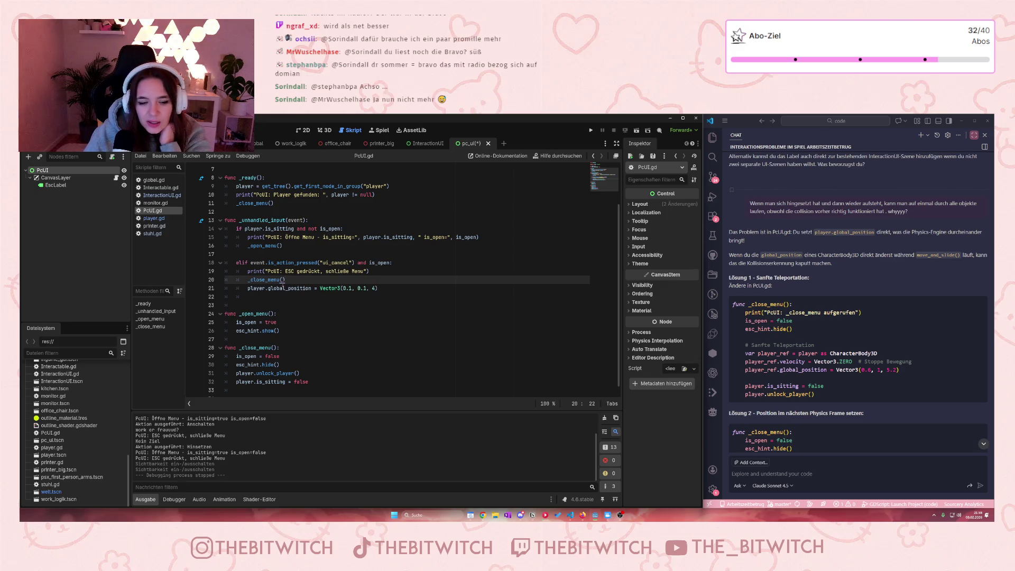
pyautogui.click(344, 289)
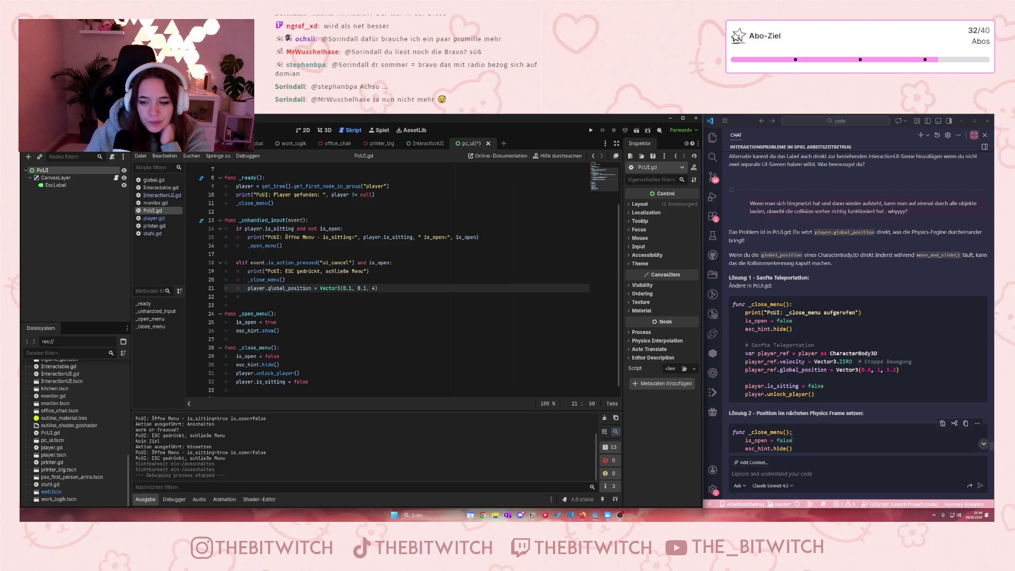
# Step: Ask the AI chat how to stop being placed inside the chair when standing up
pyautogui.scroll(-2, 856, 370)
pyautogui.click(740, 458)
pyautogui.write('ich')
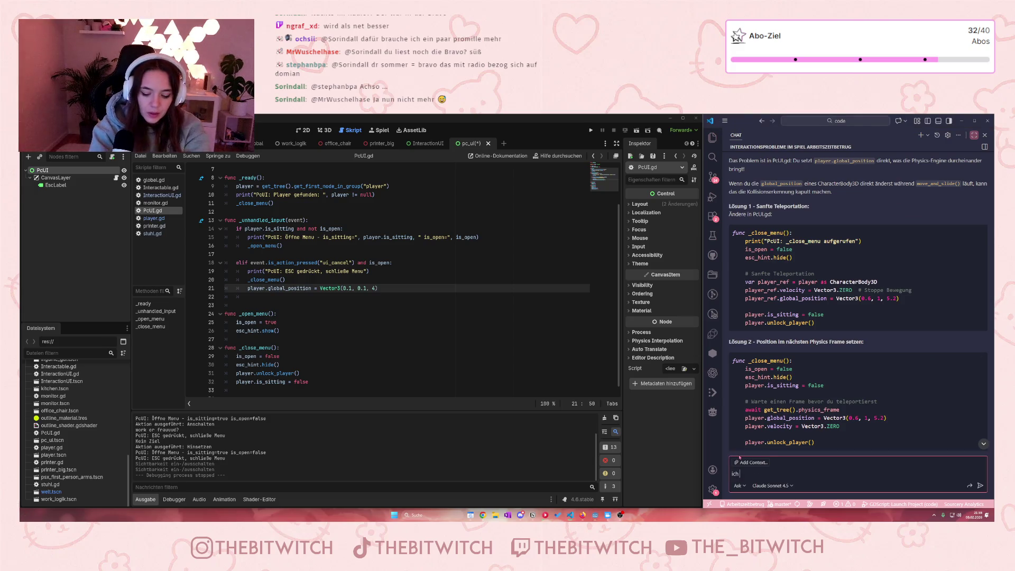
pyautogui.write(' glaube es l')
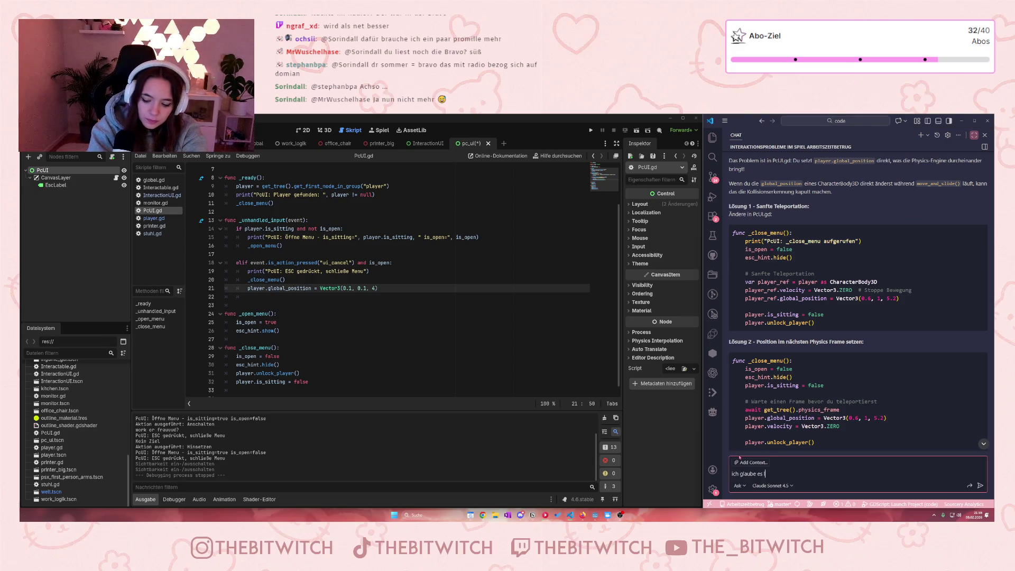
pyautogui.write('iegt dara')
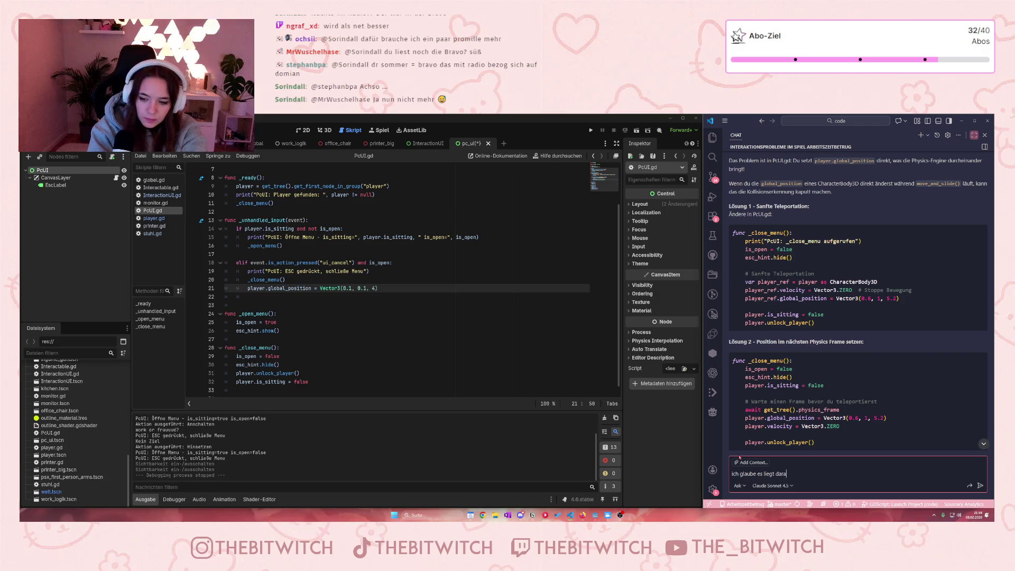
pyautogui.write('n, dass man ')
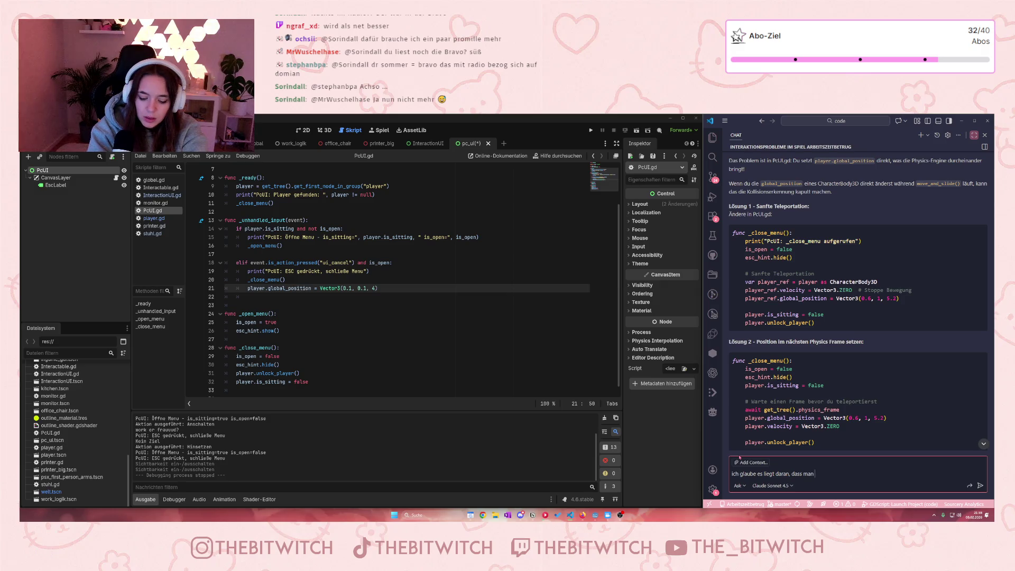
pyautogui.write('in den stuhl')
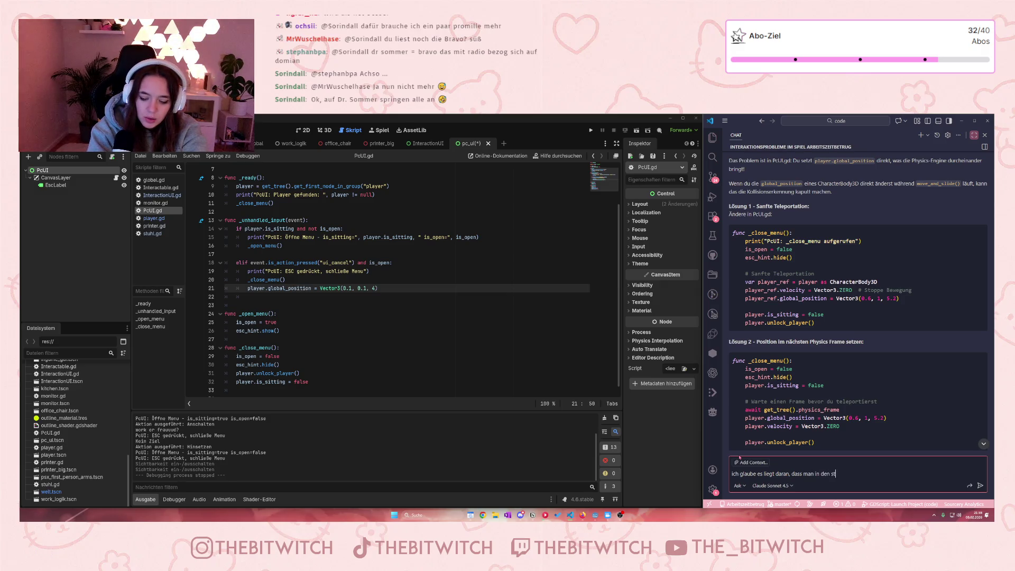
pyautogui.press('BackSpace')
pyautogui.press('BackSpace')
pyautogui.press('BackSpace')
pyautogui.press('BackSpace')
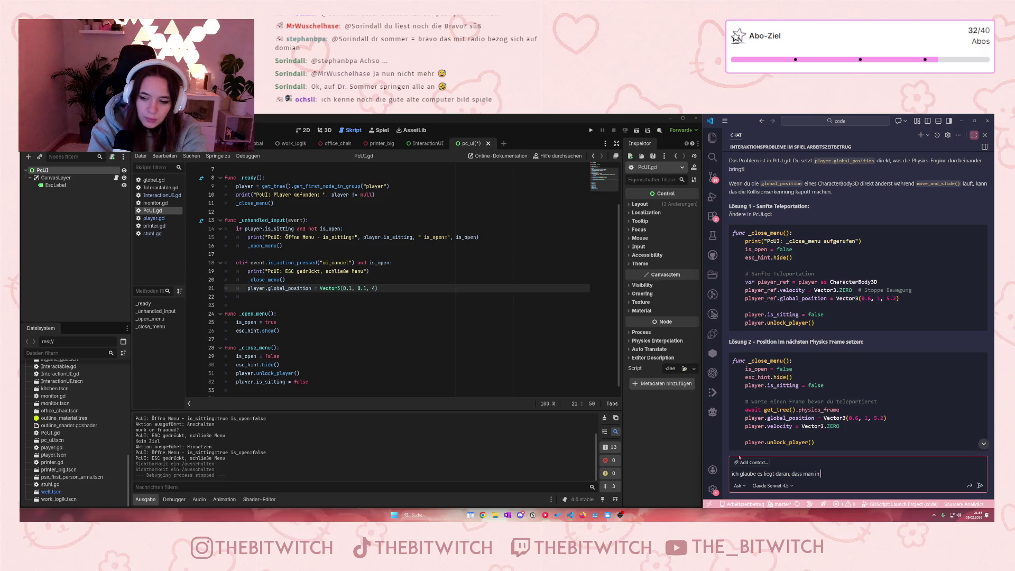
pyautogui.write('beim aufstehen in ')
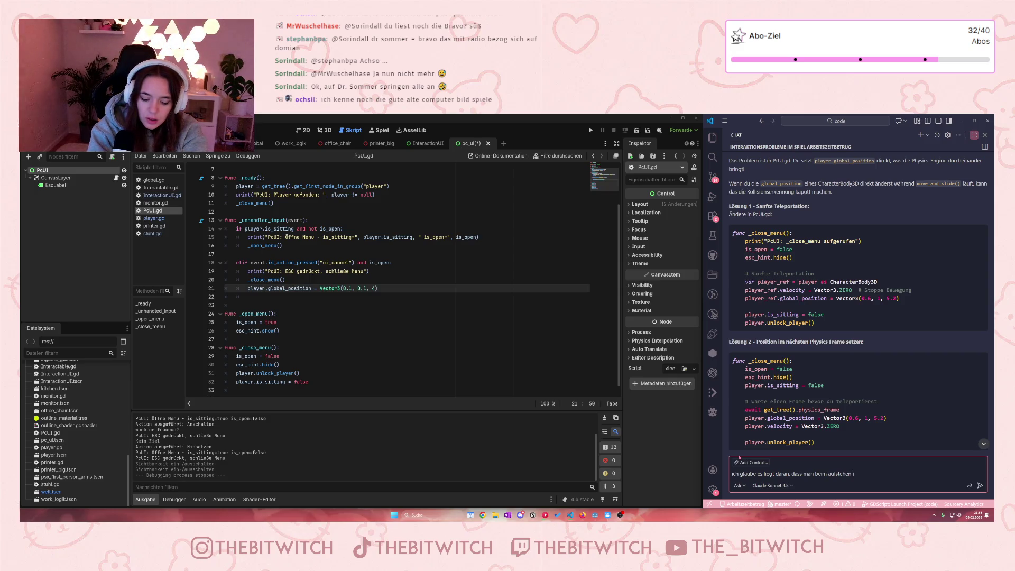
pyautogui.write('den stuhl v')
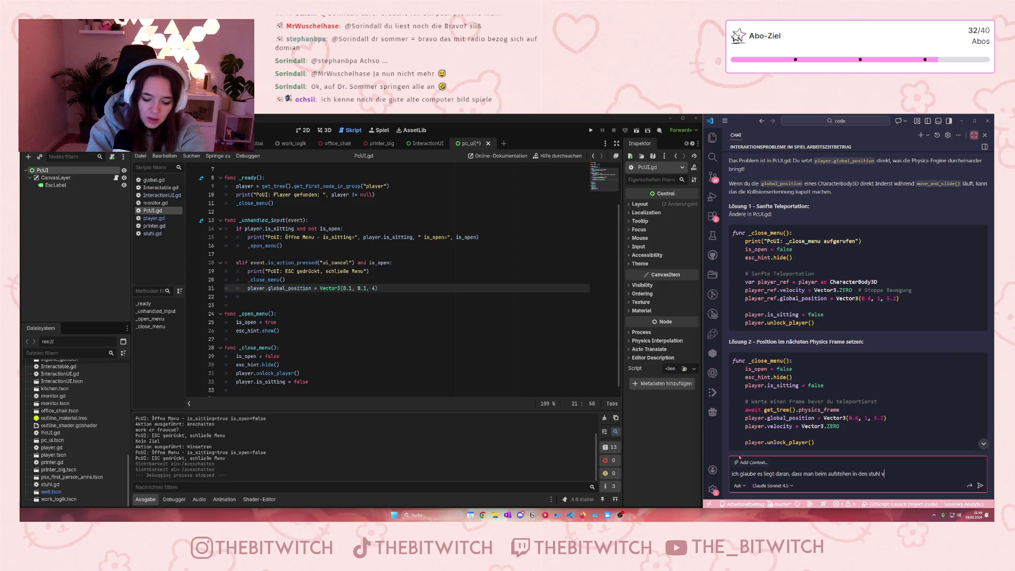
pyautogui.write('ersetzt wird.')
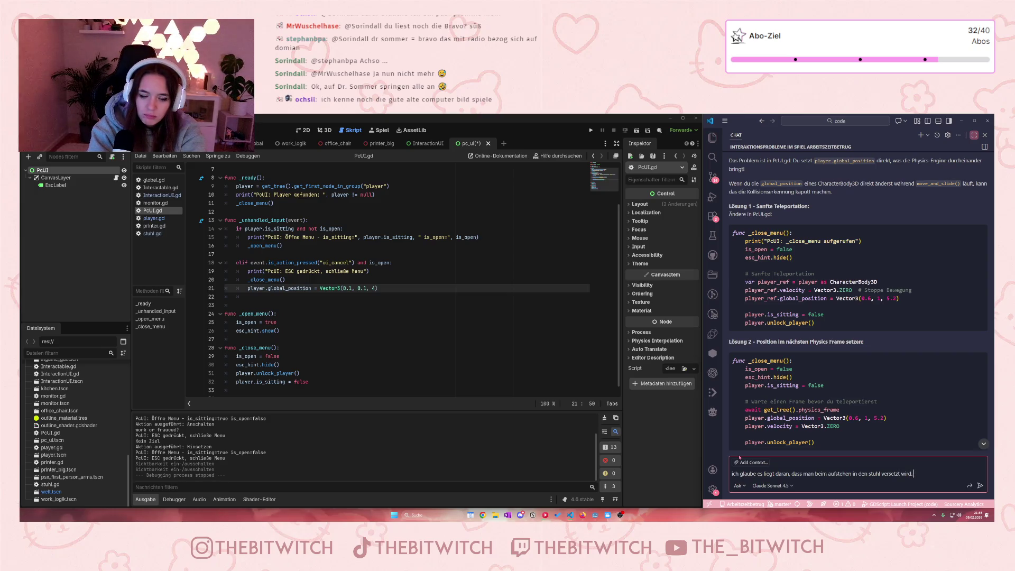
pyautogui.write(' wie kann ich d')
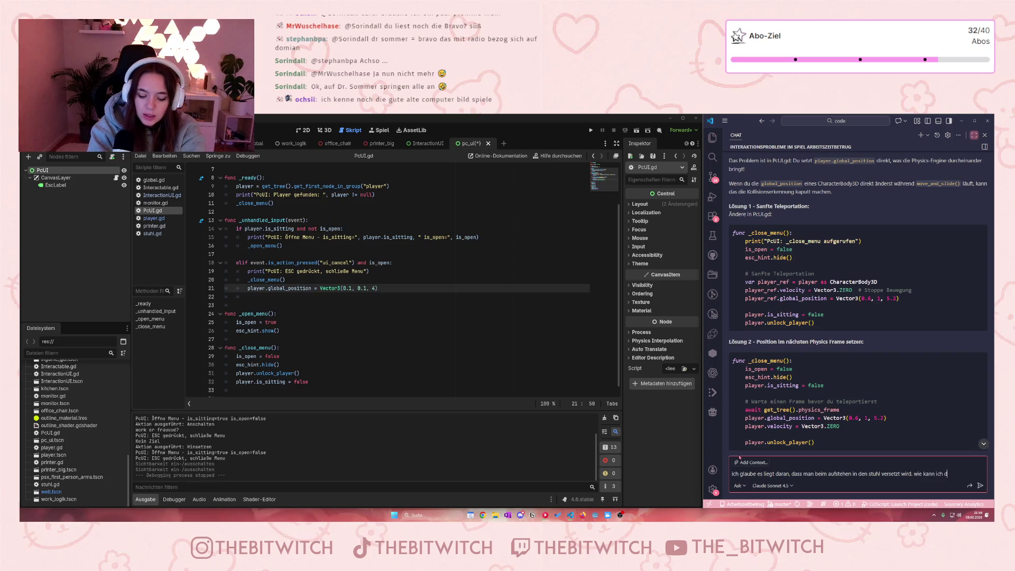
pyautogui.write('as verhindern?')
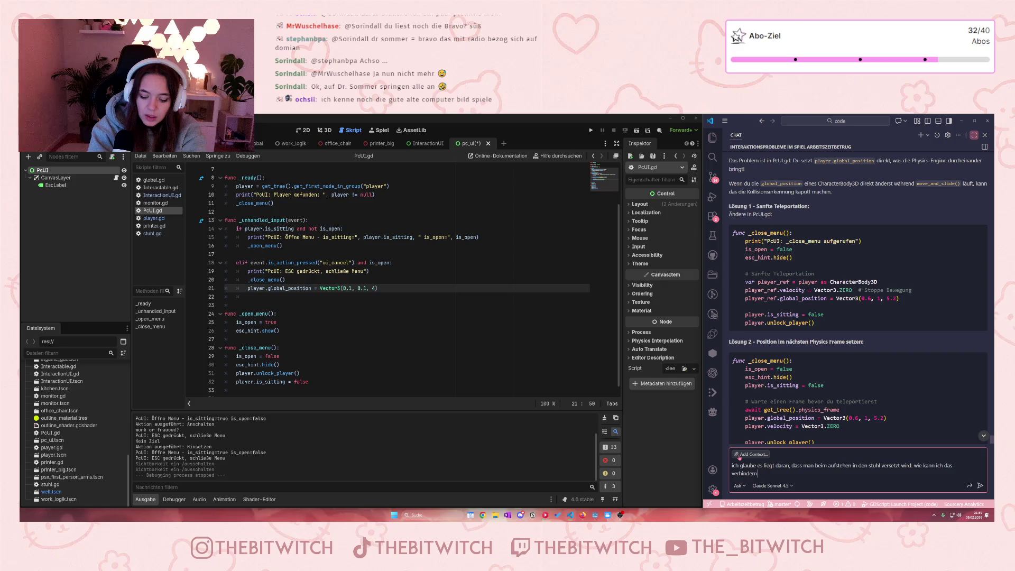
pyautogui.press('Return')
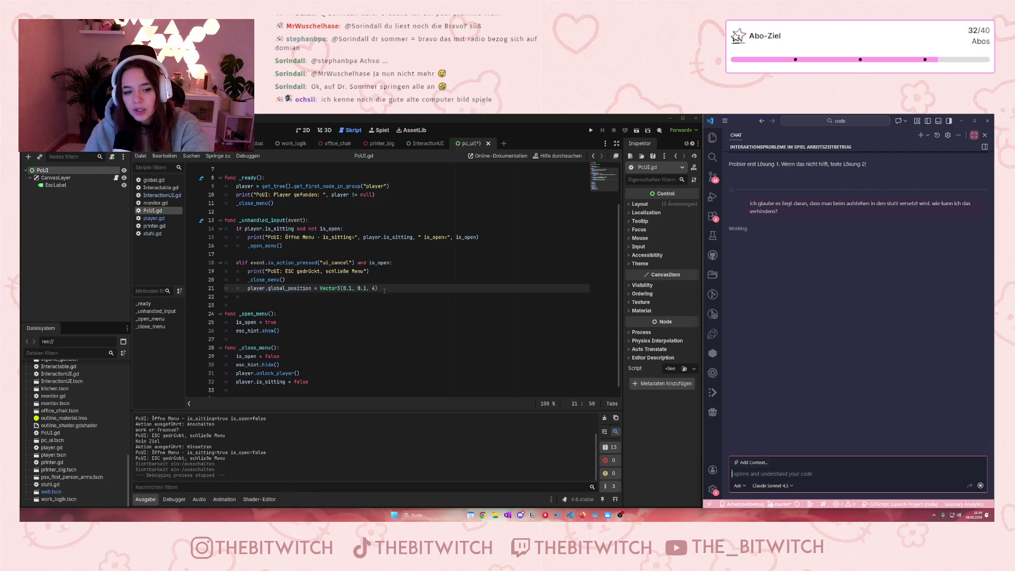
# Step: Place the caret around lines 21–22 of the script and save the changes
pyautogui.click(365, 288)
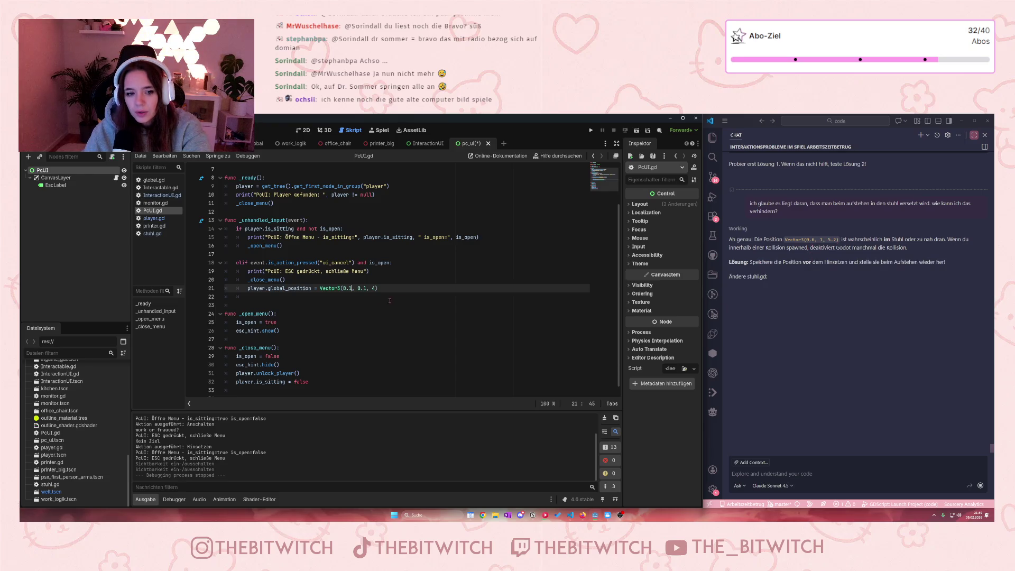
pyautogui.click(376, 299)
pyautogui.hotkey('ctrl', 's')
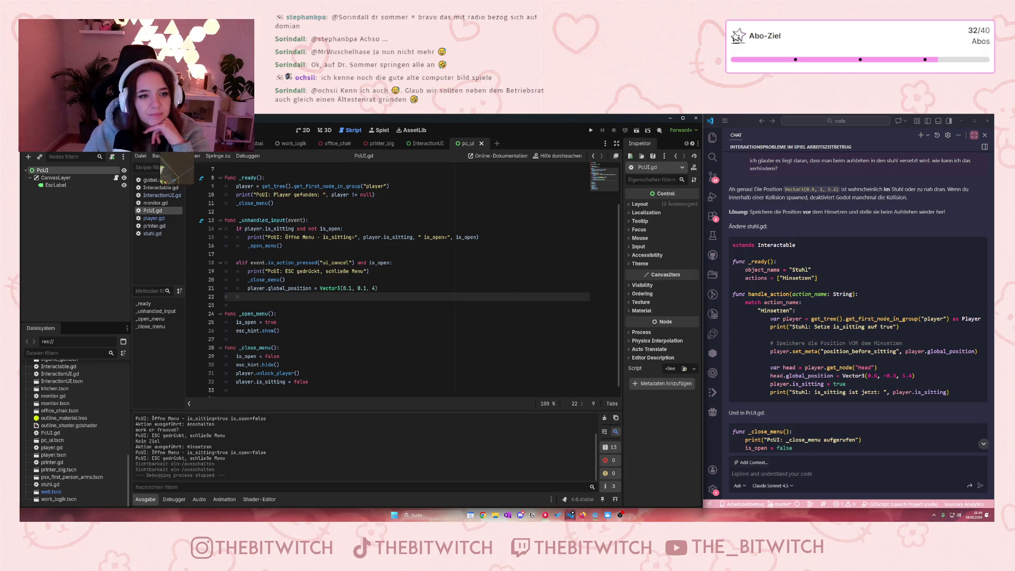
# Step: In the 3D office scene, drag the PlayerScene node toward the desks and rotate it slightly
pyautogui.hotkey('ctrl', 'Tab')
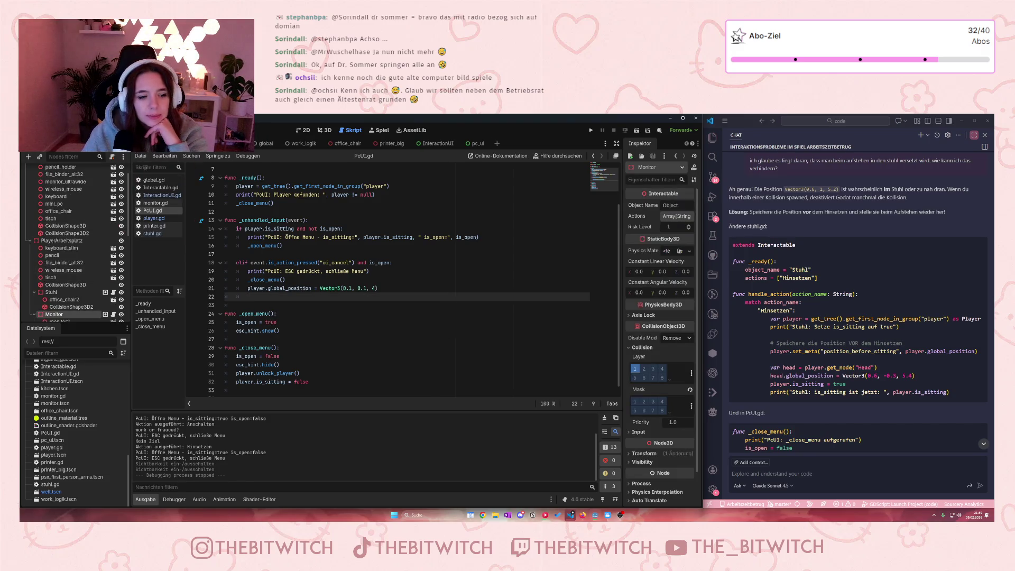
pyautogui.click(325, 130)
pyautogui.scroll(-2, 64, 254)
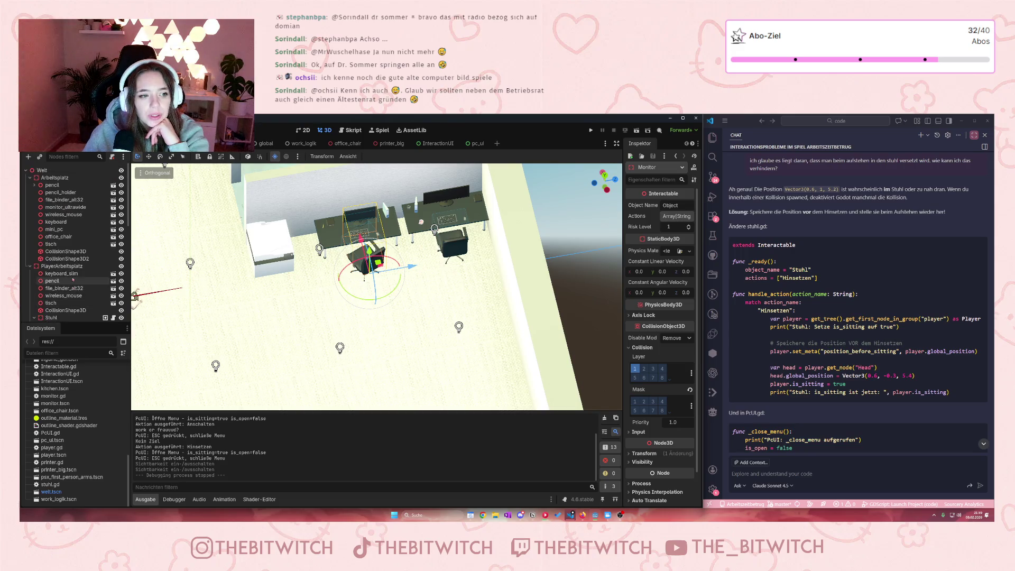
pyautogui.scroll(-2, 61, 242)
pyautogui.scroll(-1, 61, 242)
pyautogui.click(56, 268)
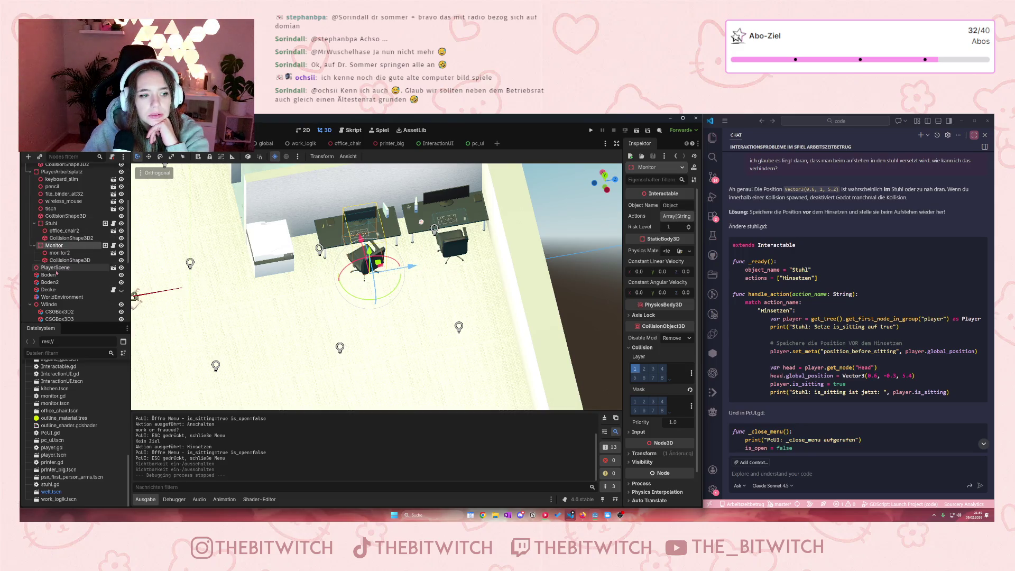
pyautogui.moveTo(195, 320); pyautogui.dragTo(358, 300)
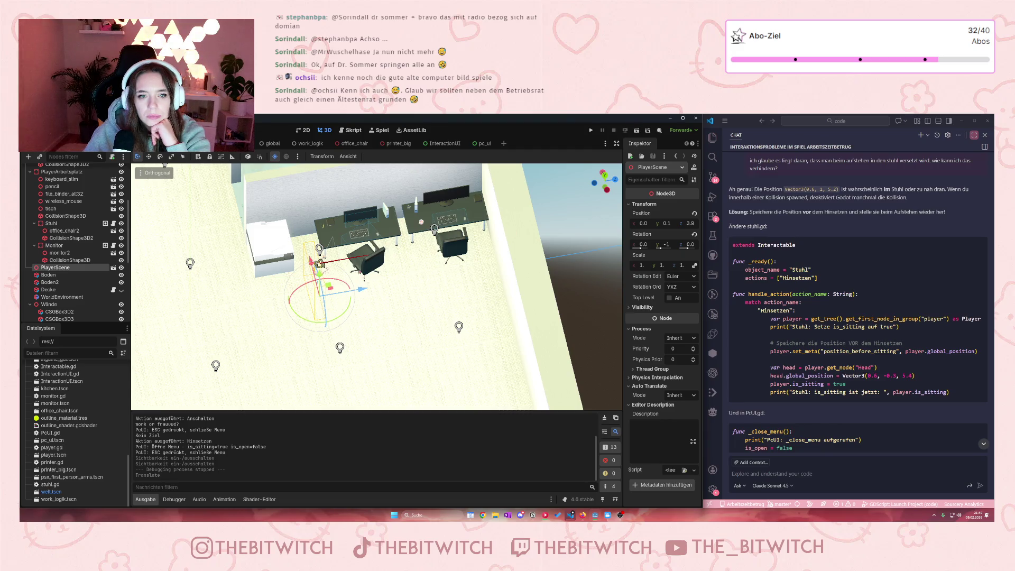
pyautogui.moveTo(360, 290)
pyautogui.mouseDown()
pyautogui.moveTo(208, 332)
pyautogui.moveTo(239, 336)
pyautogui.mouseUp()
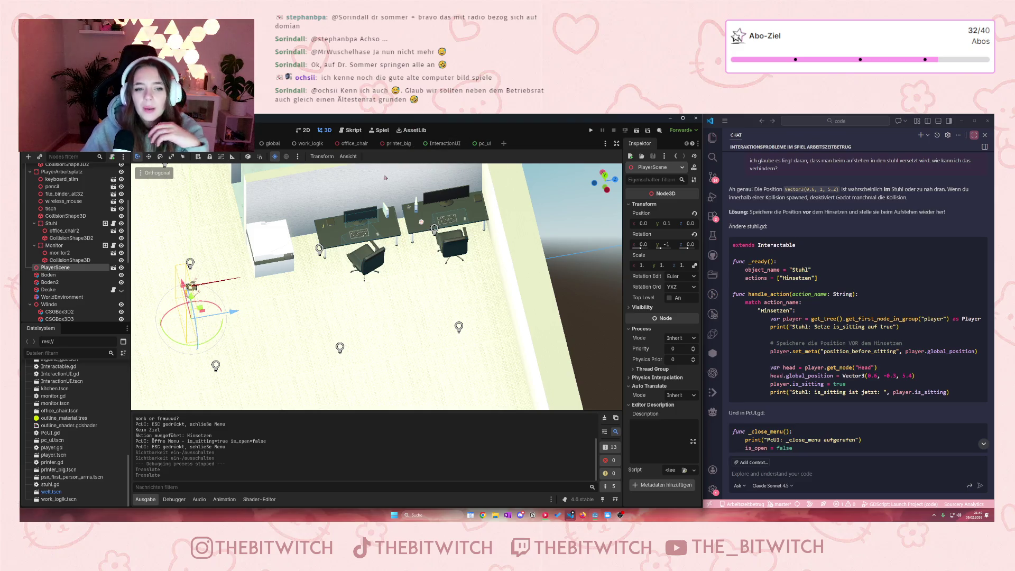
pyautogui.moveTo(231, 317); pyautogui.dragTo(380, 298)
pyautogui.moveTo(325, 270); pyautogui.dragTo(327, 277)
pyautogui.moveTo(337, 337)
pyautogui.mouseDown()
pyautogui.moveTo(402, 264)
pyautogui.moveTo(332, 317)
pyautogui.moveTo(344, 316)
pyautogui.mouseUp()
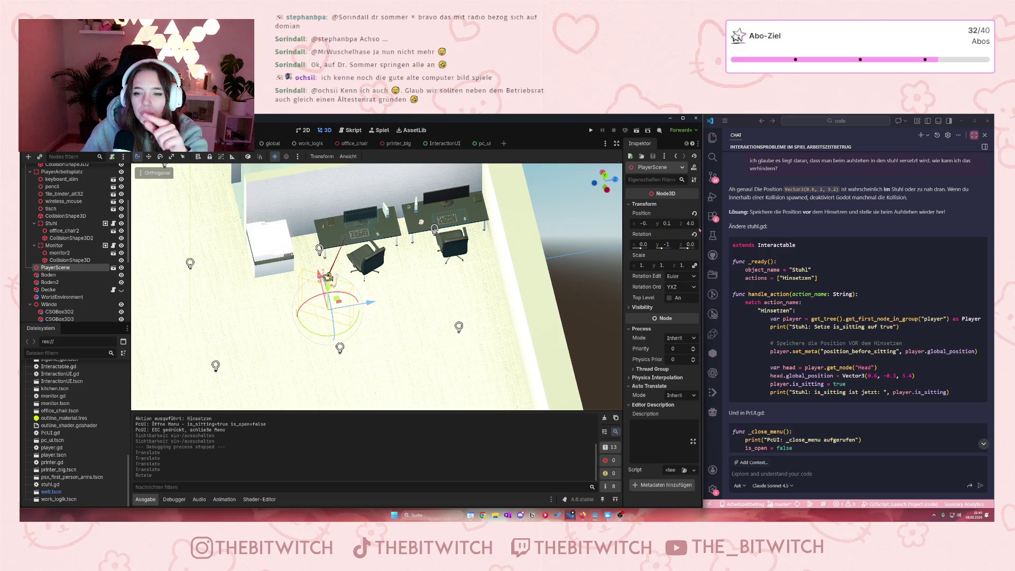
# Step: Change the x value on PcUI.gd line 21 from 0.1 to 0.5, then return to the 3D office scene
pyautogui.click(482, 144)
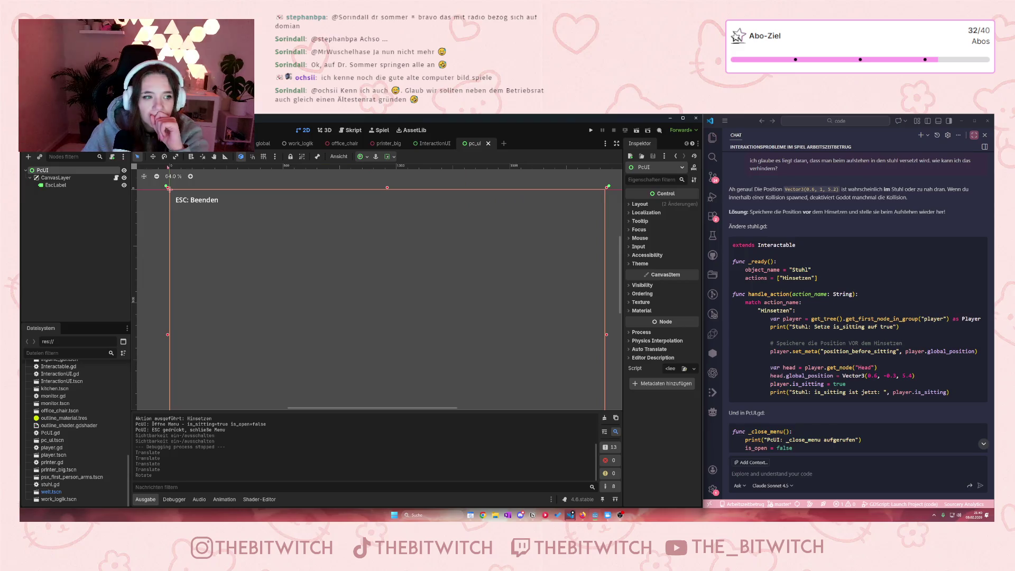
pyautogui.click(116, 178)
pyautogui.click(350, 288)
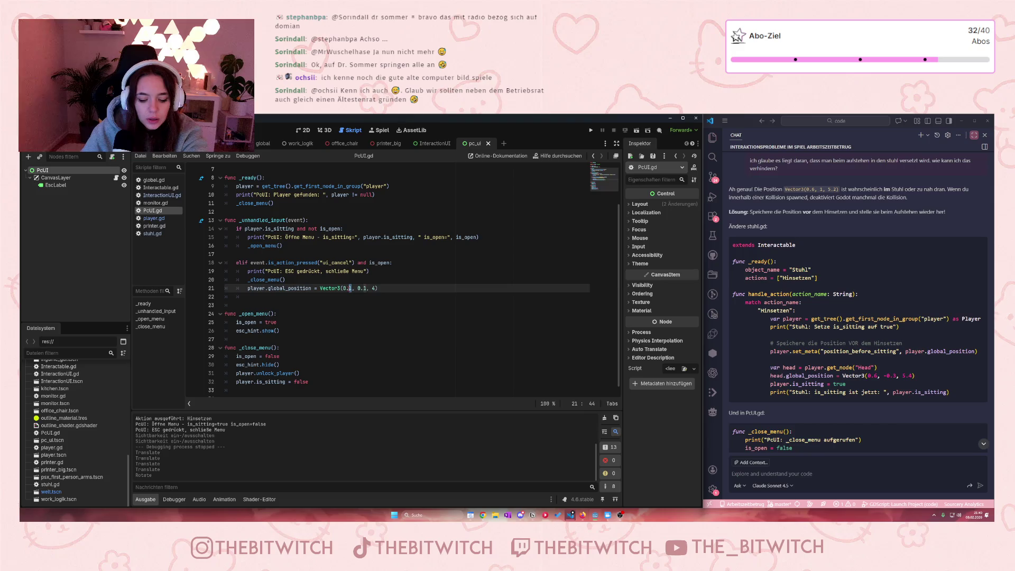
pyautogui.press('Delete')
pyautogui.write('5')
pyautogui.click(350, 307)
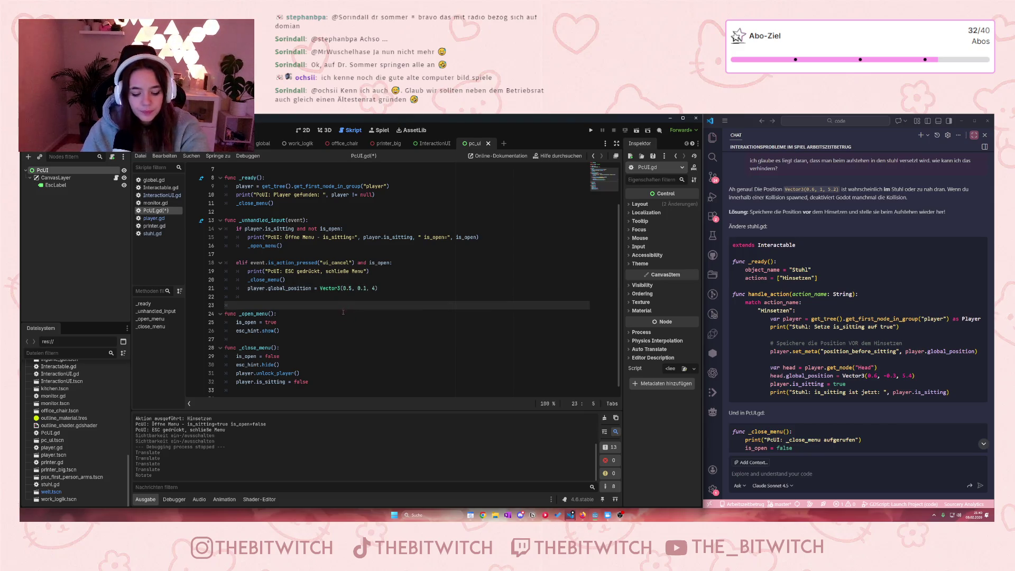
pyautogui.hotkey('ctrl', 'Tab')
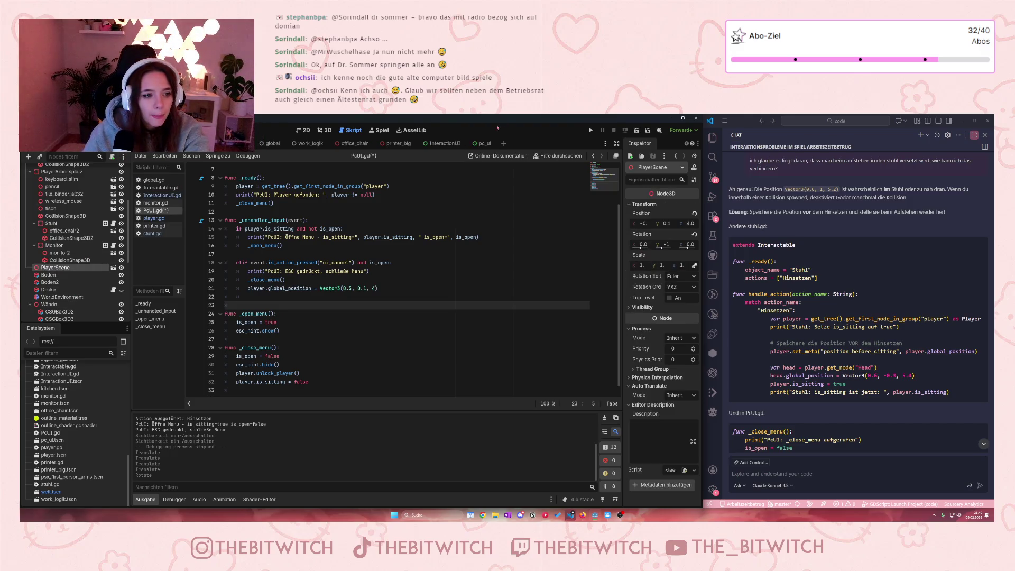
pyautogui.click(324, 130)
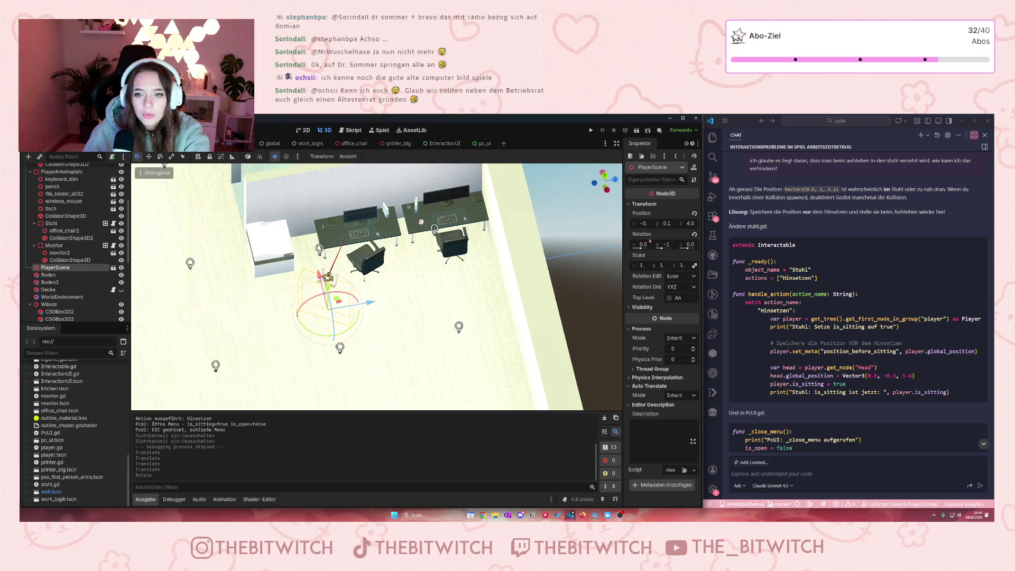
# Step: Set the PlayerScene's Inspector position x and z to 0
pyautogui.click(645, 223)
pyautogui.write('0')
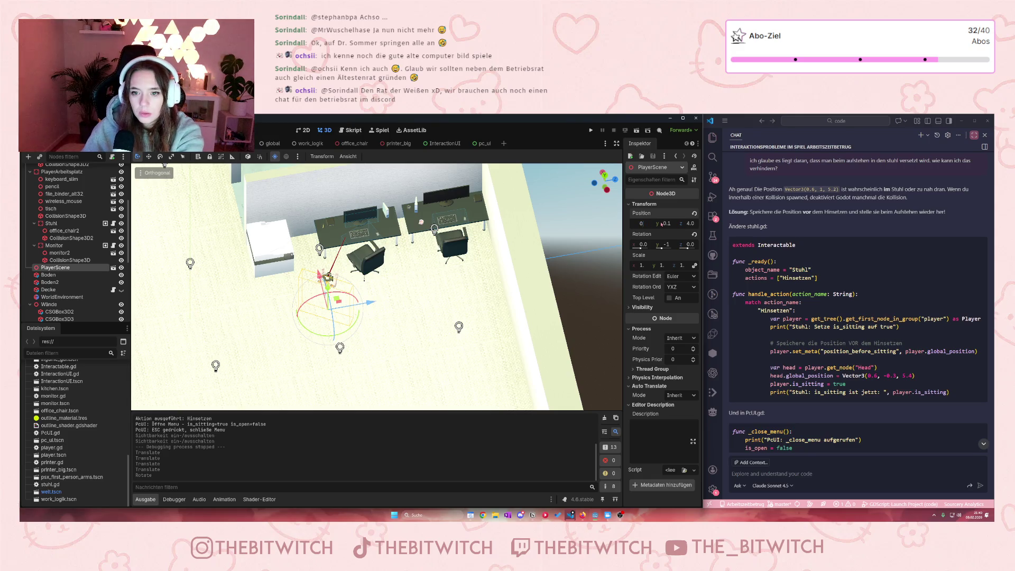
pyautogui.press('Tab')
pyautogui.write('0')
pyautogui.press('Tab')
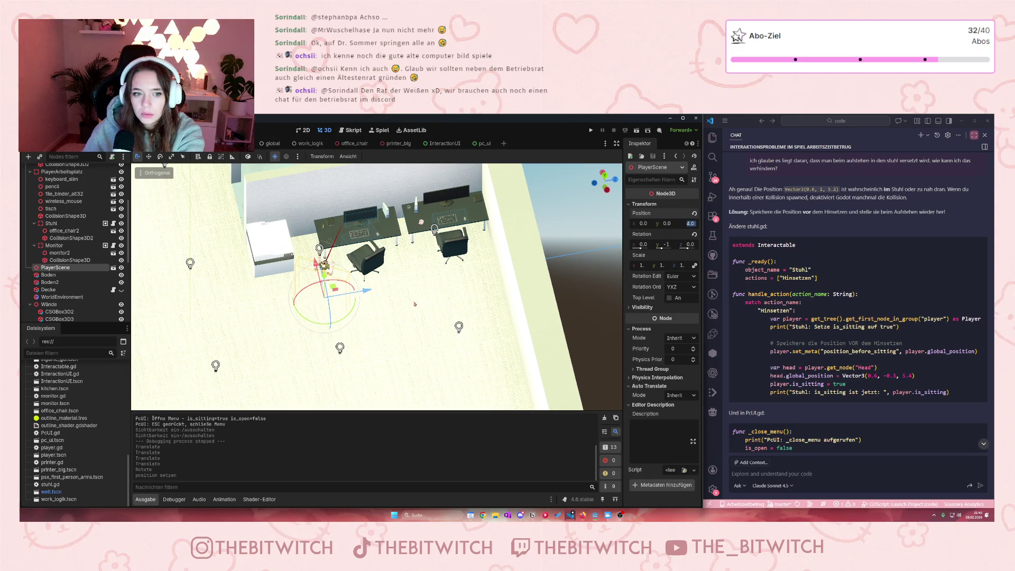
pyautogui.press('BackSpace')
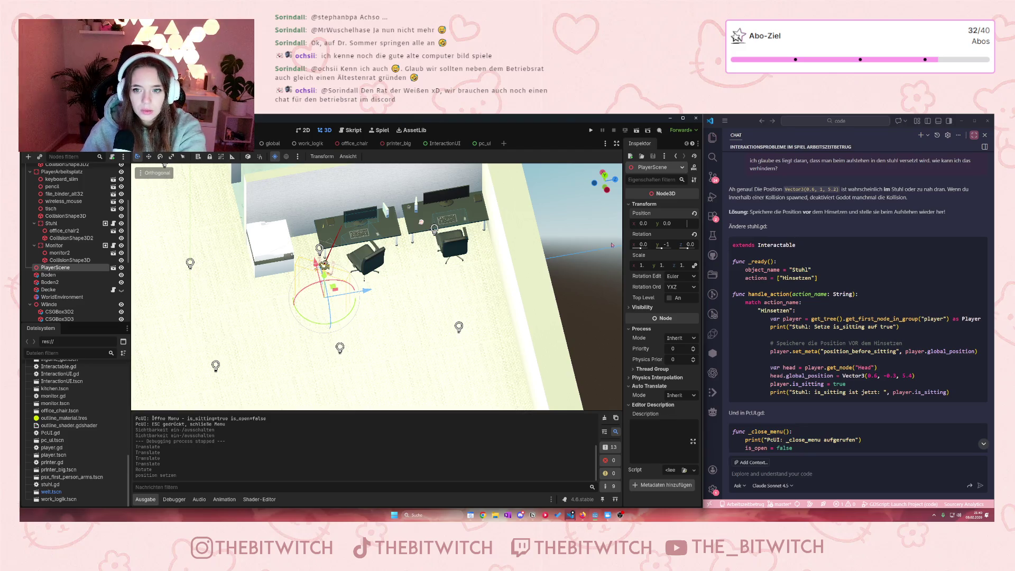
pyautogui.click(564, 273)
pyautogui.hotkey('ctrl', 'z')
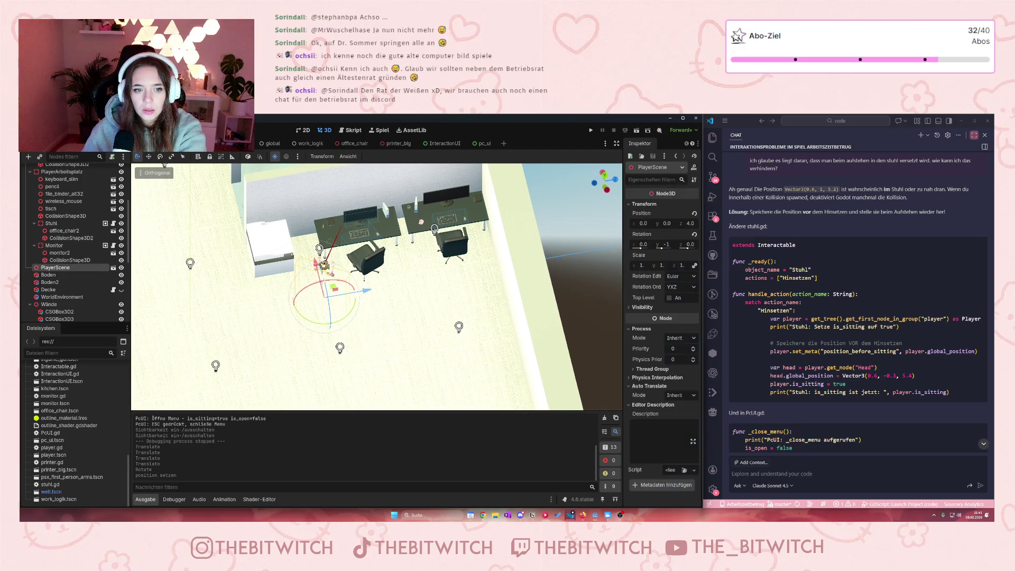
pyautogui.click(643, 224)
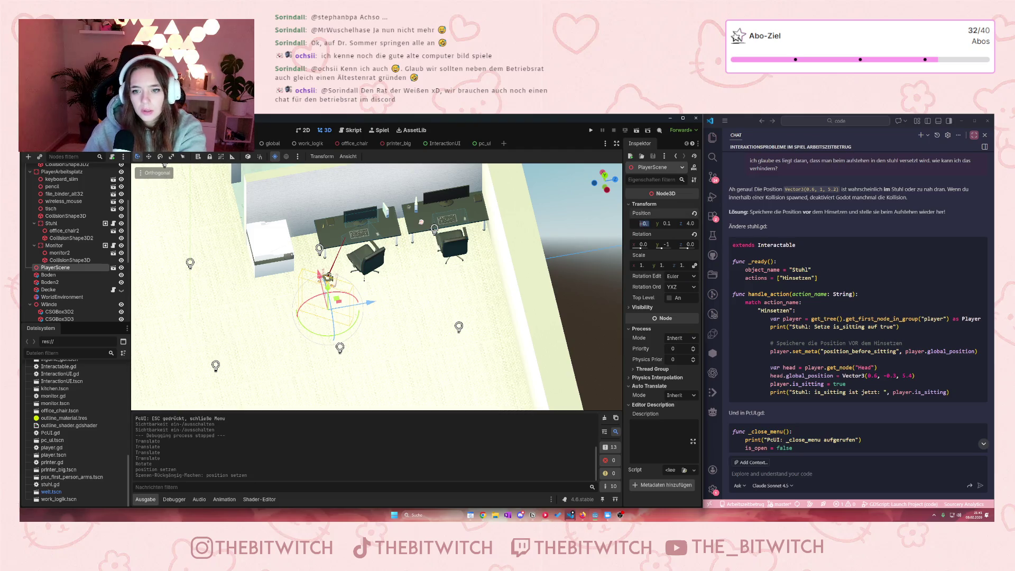
pyautogui.write('0')
pyautogui.click(688, 223)
pyautogui.write('0')
pyautogui.press('Return')
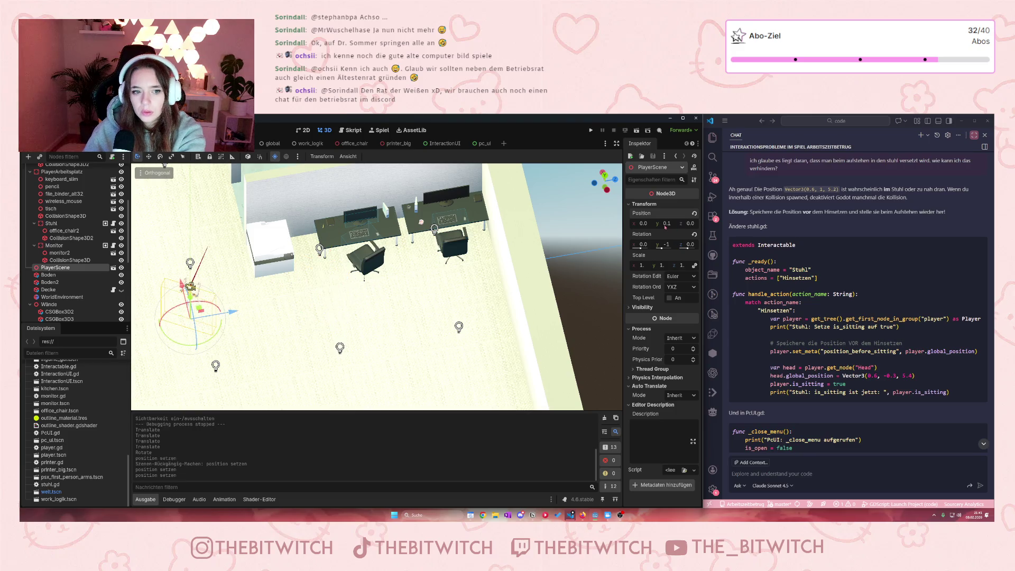
# Step: Adjust the player's y rotation slightly and save the office scene
pyautogui.click(666, 245)
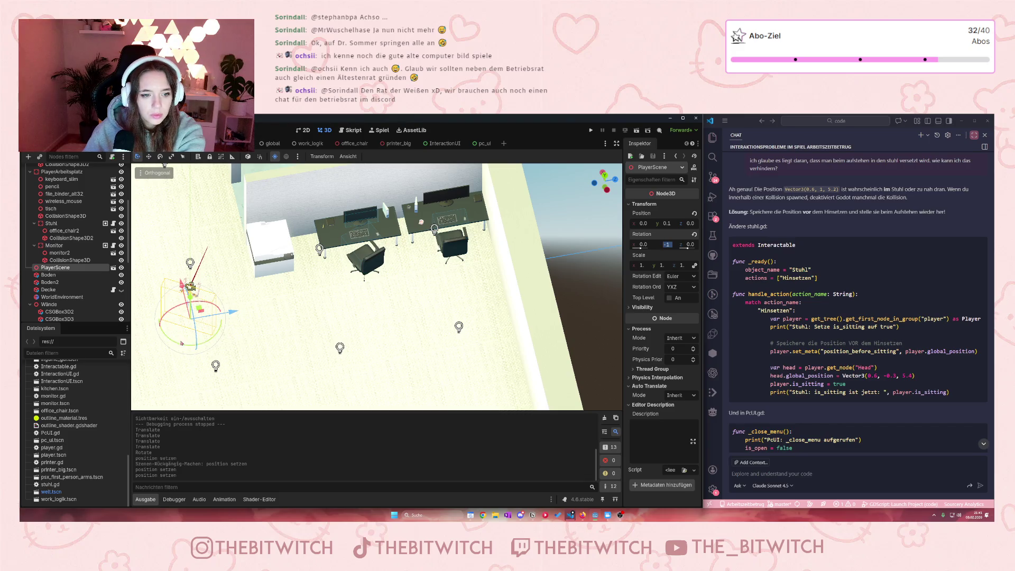
pyautogui.moveTo(181, 346); pyautogui.dragTo(165, 332)
pyautogui.hotkey('ctrl', 's')
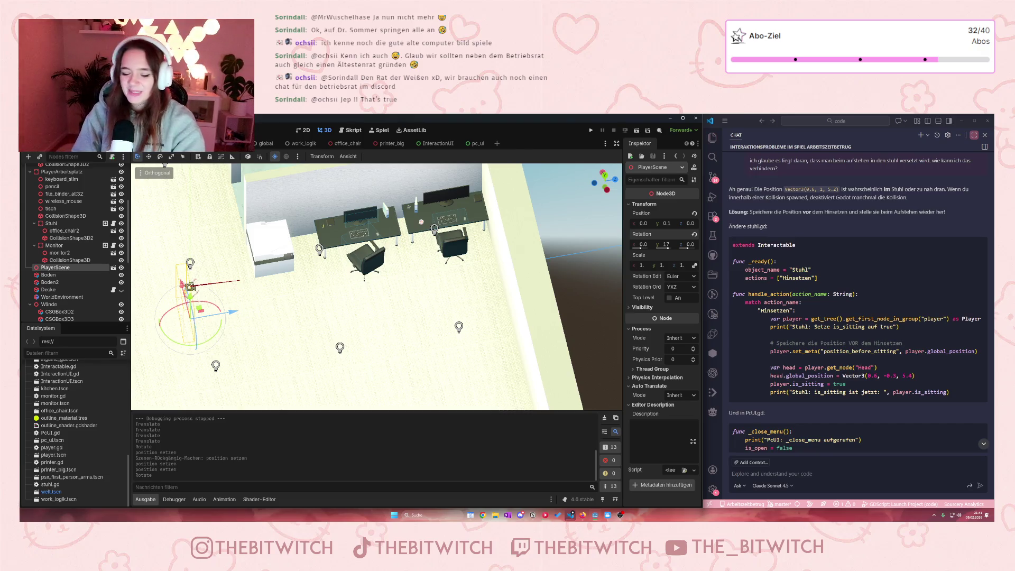
# Step: Save the scene, run the game with F5, sit on the chair with E, and stand with Esc
pyautogui.click(459, 361)
pyautogui.hotkey('ctrl', 's')
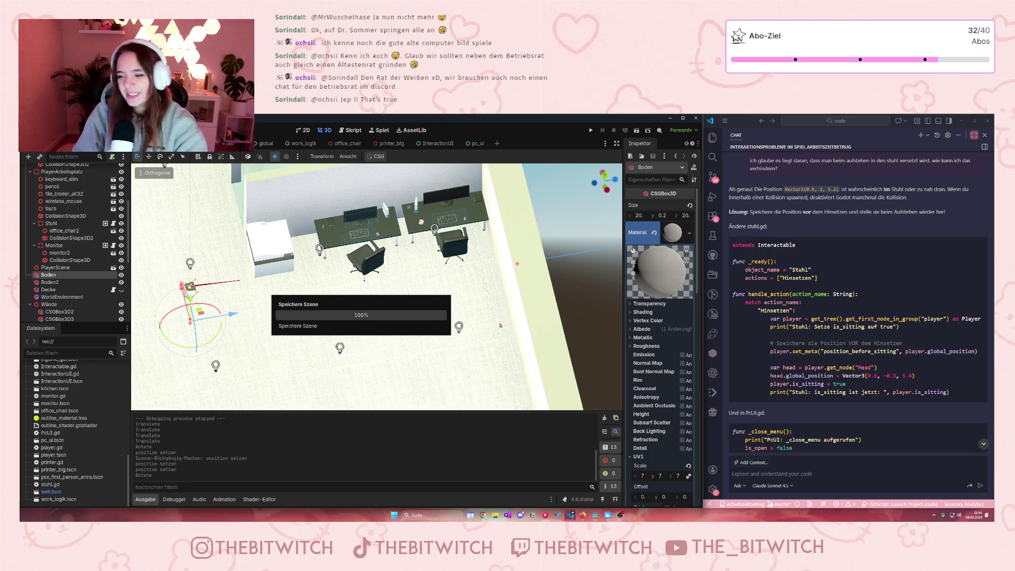
pyautogui.press('F5')
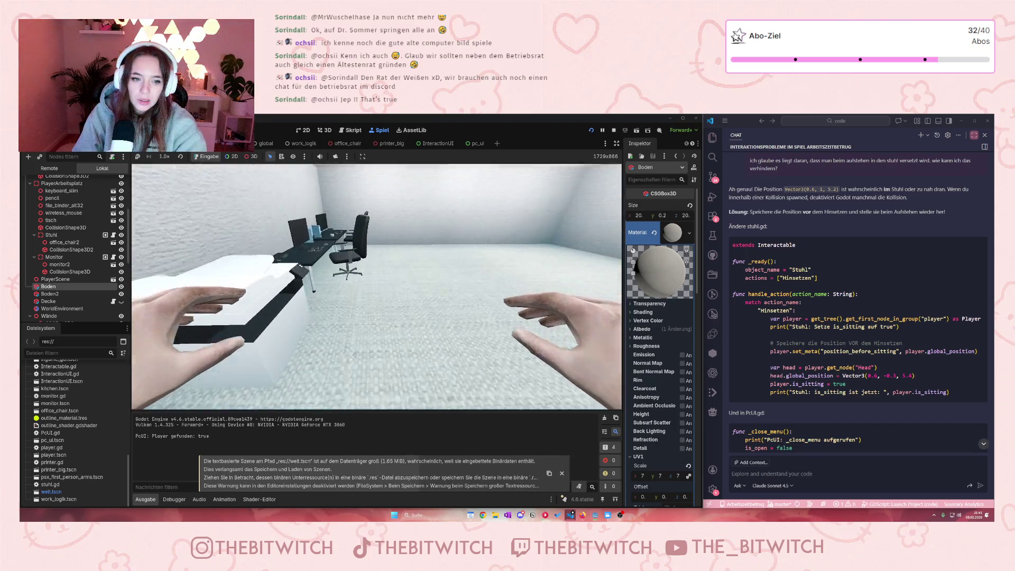
pyautogui.press('e')
pyautogui.press('Escape')
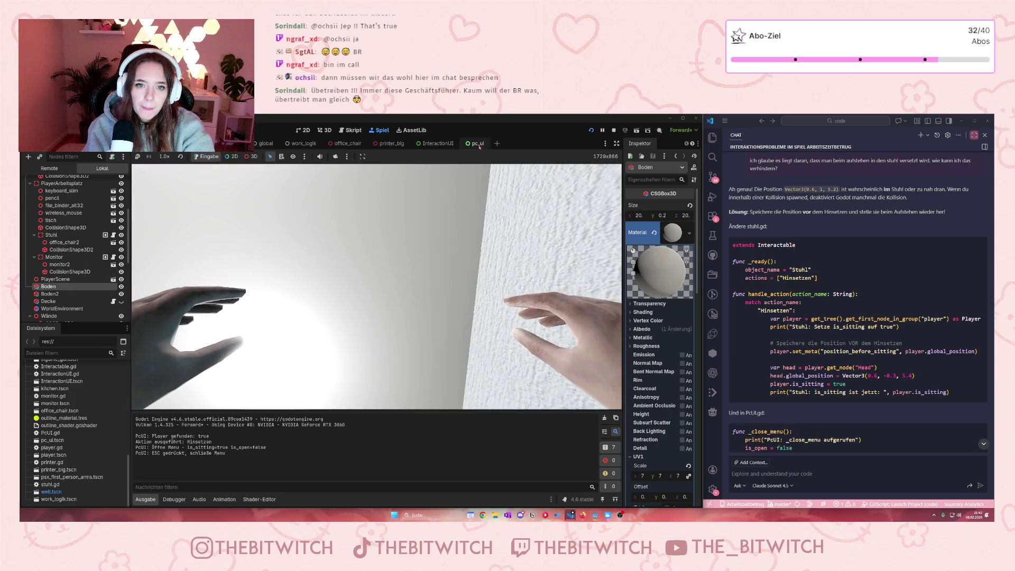
pyautogui.click(437, 143)
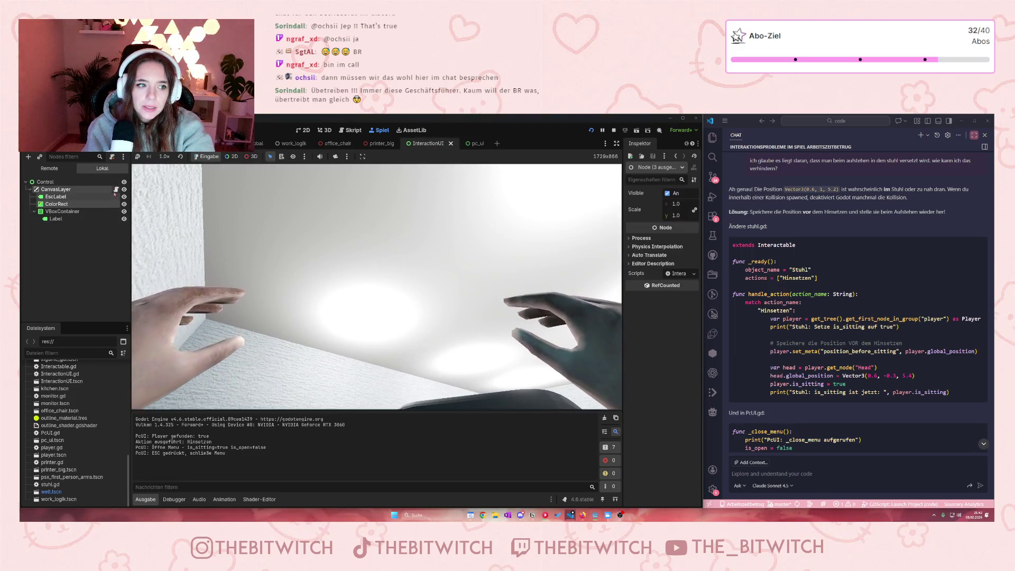
# Step: Review the before_position code in stuhl.gd, then show the player scene in the 3D view
pyautogui.click(115, 189)
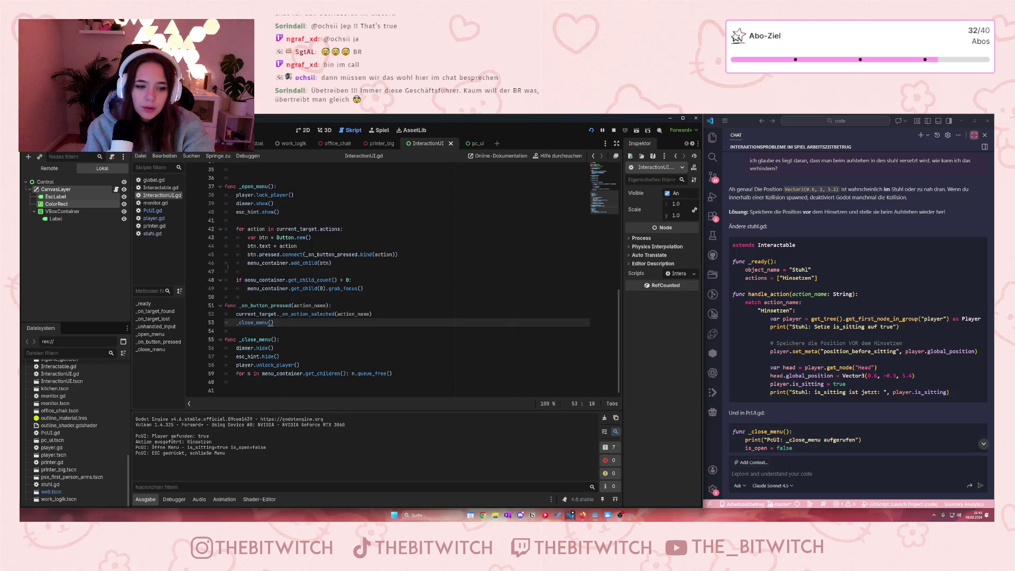
pyautogui.click(154, 234)
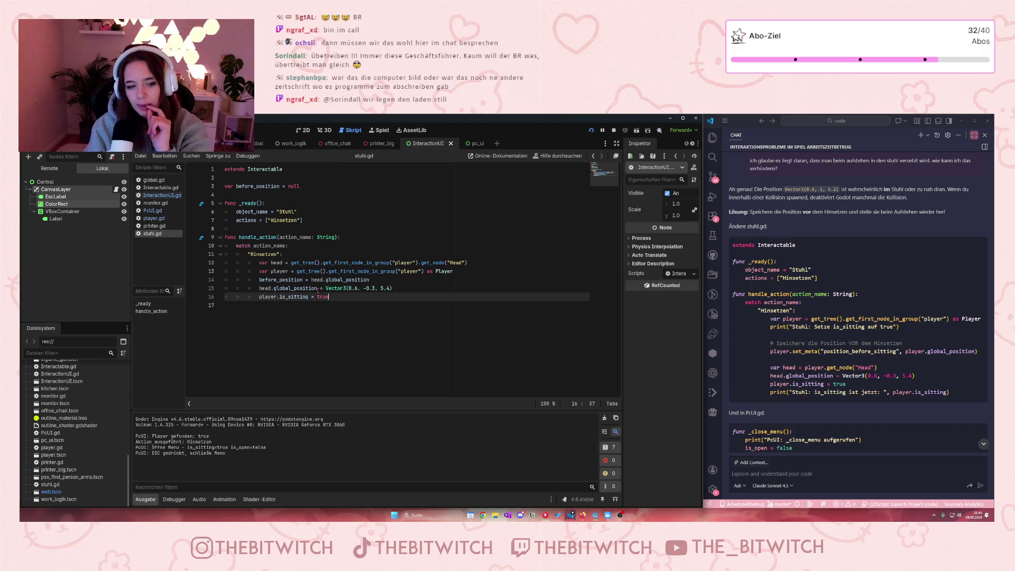
pyautogui.moveTo(306, 295)
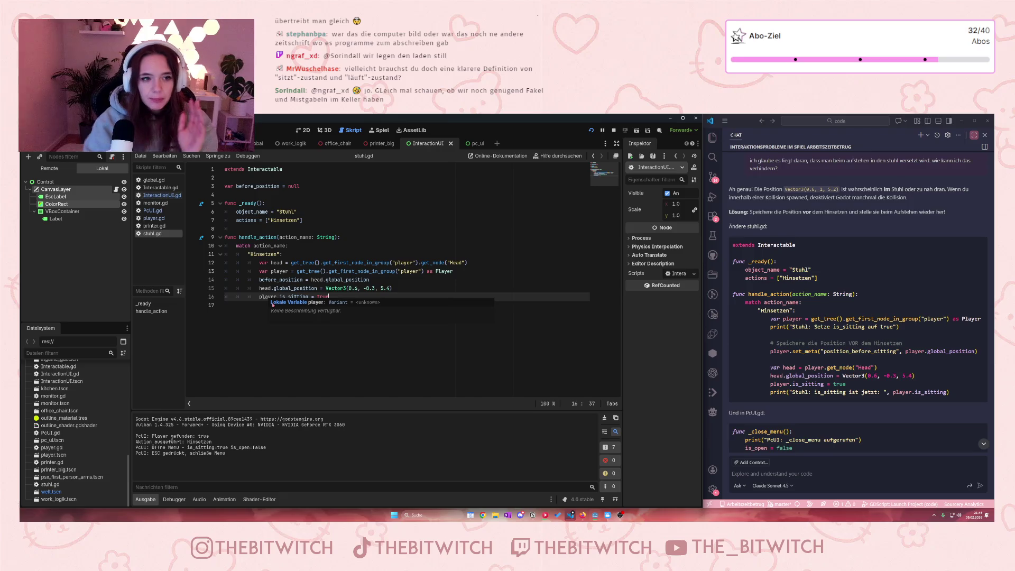
pyautogui.click(140, 143)
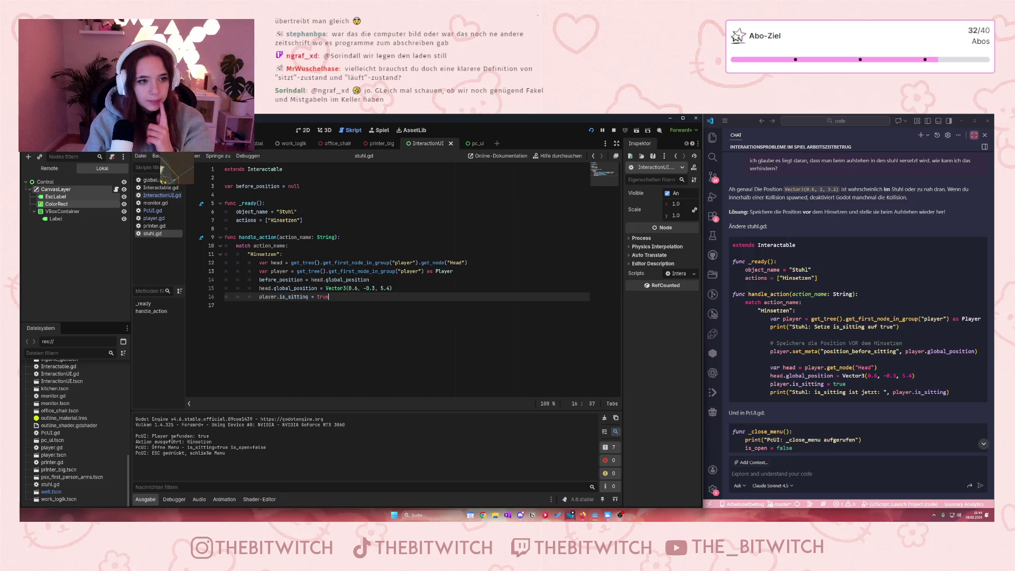
pyautogui.click(324, 130)
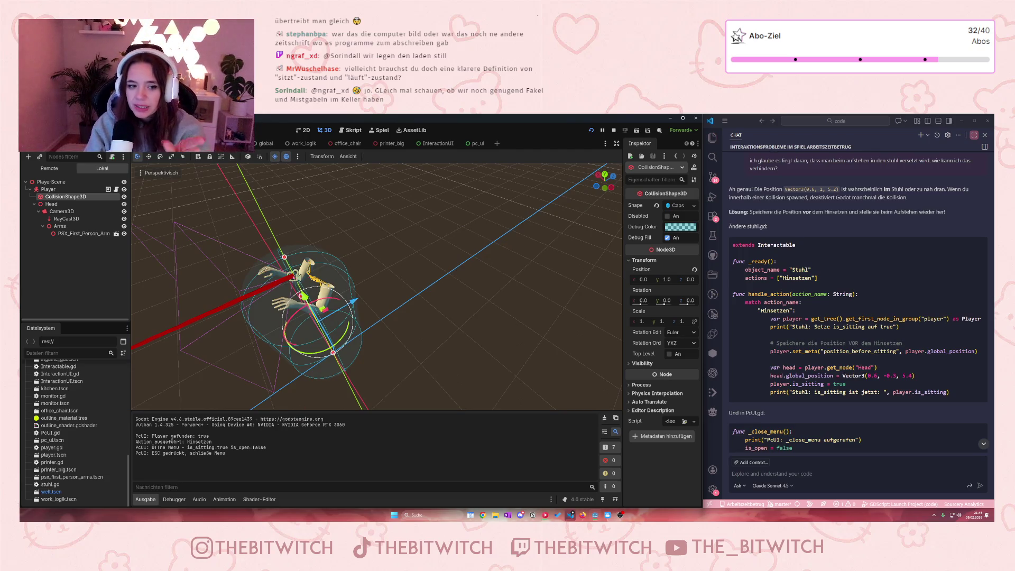
# Step: Inspect the Head node's position in the player scene, then go back to the InteractionUI scene
pyautogui.click(53, 203)
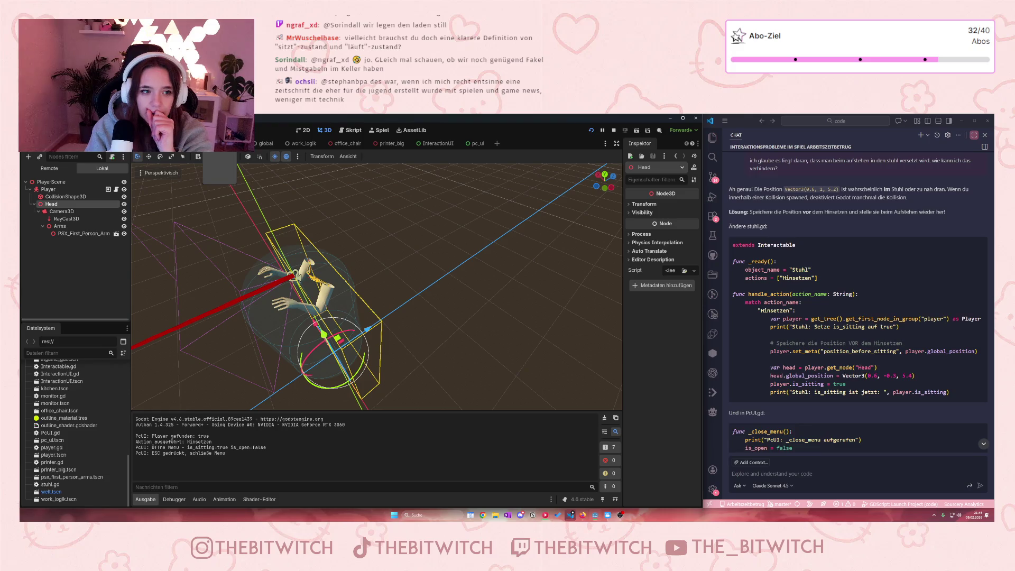
pyautogui.click(431, 143)
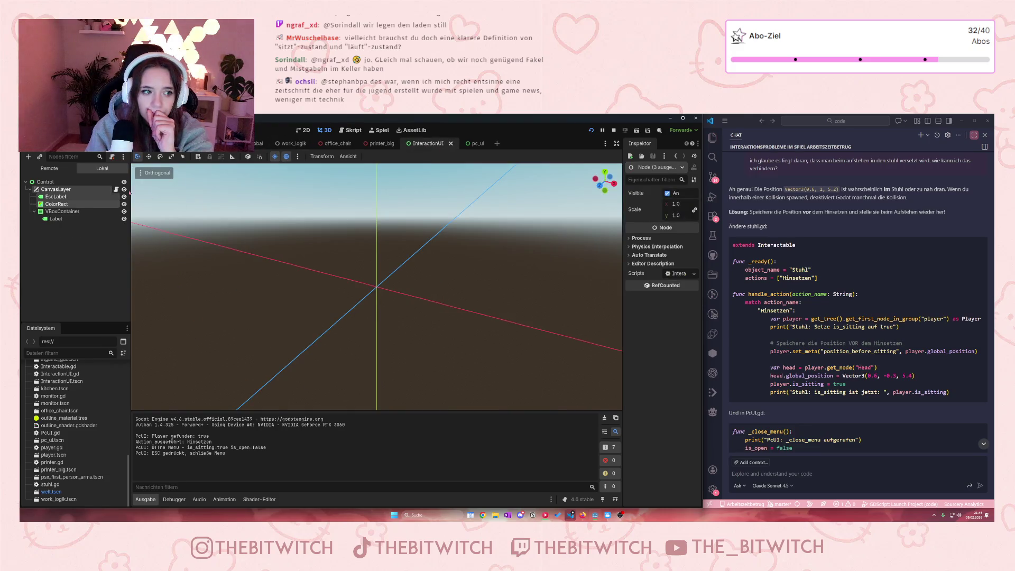
# Step: Open the InteractionUI.gd, player.gd and stuhl.gd scripts
pyautogui.click(115, 189)
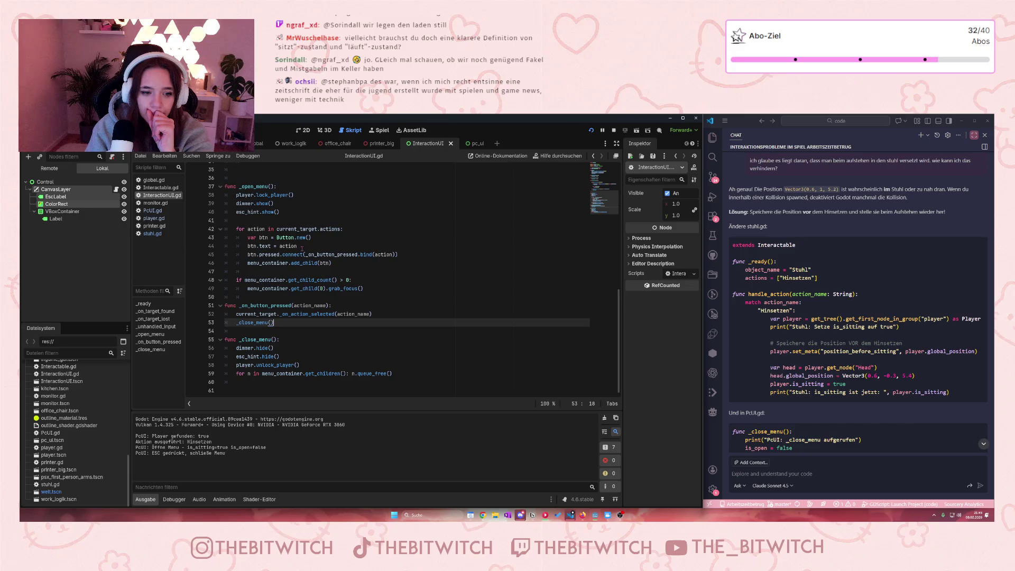
pyautogui.click(153, 218)
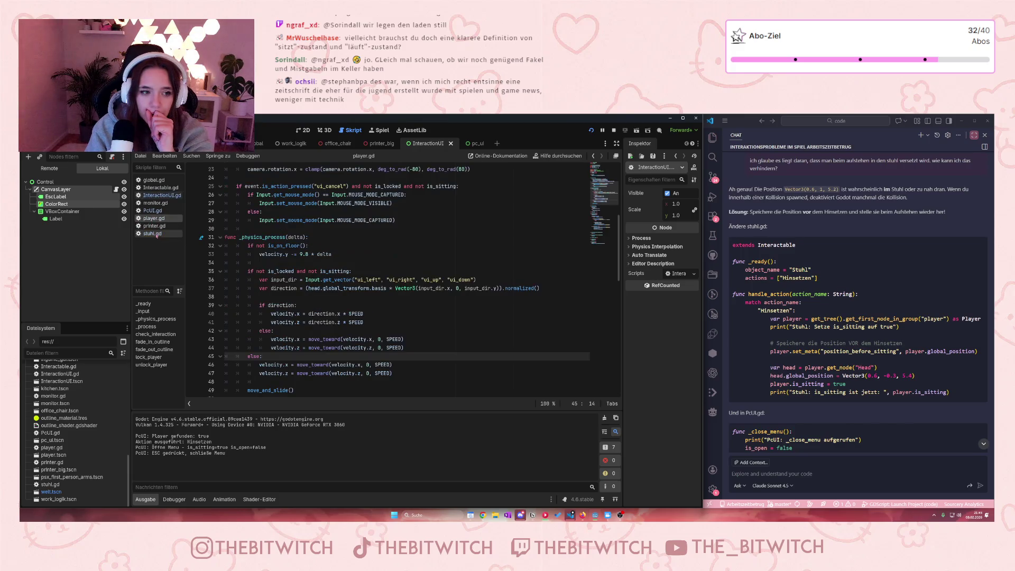
pyautogui.click(154, 234)
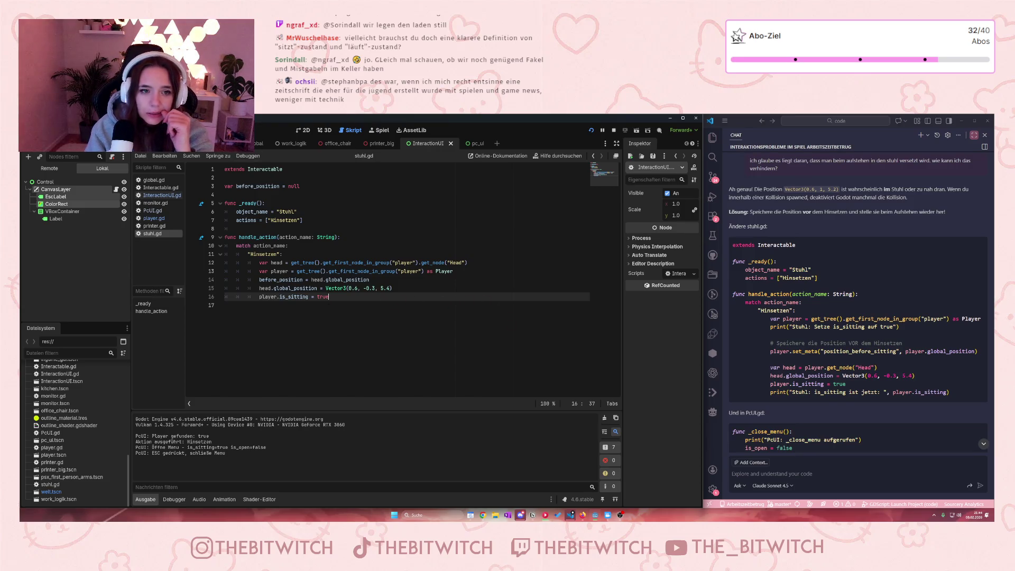
# Step: Hide the player's CollisionShape3D in the viewport and run the project to test sitting
pyautogui.doubleClick(53, 454)
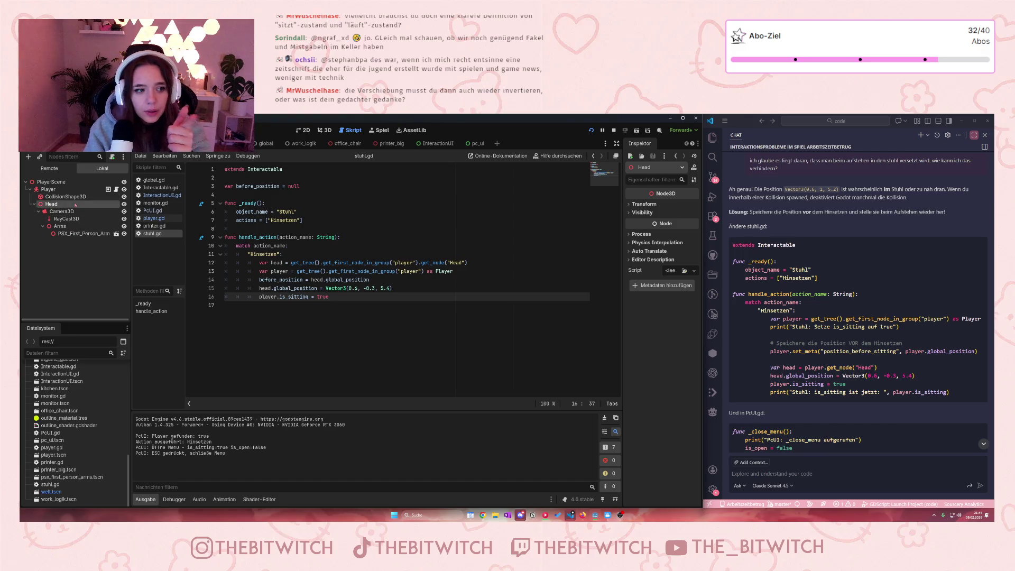
pyautogui.click(124, 197)
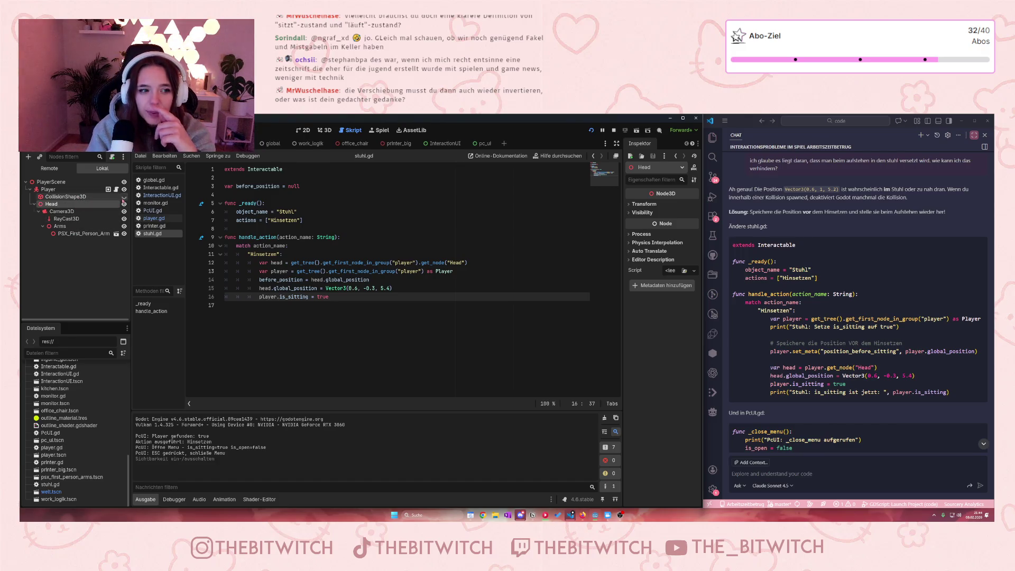
pyautogui.click(406, 323)
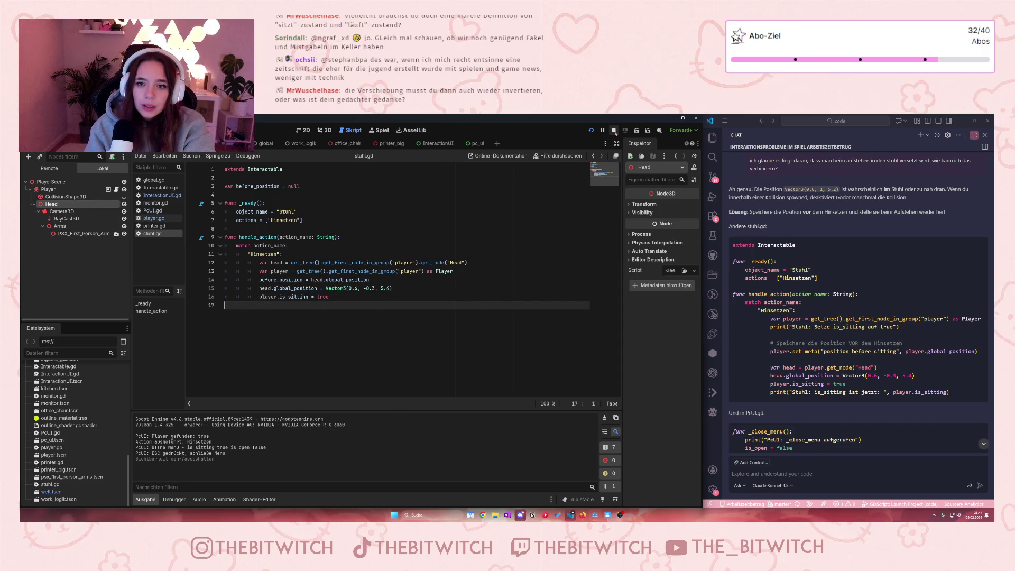
pyautogui.click(591, 131)
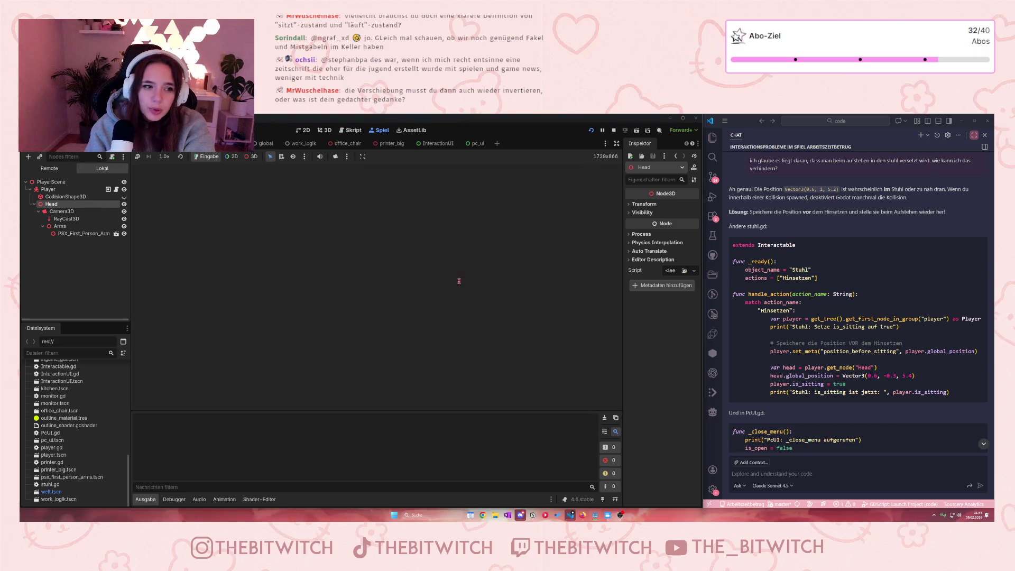
# Step: Walk around the office with WASD past the printer and desk, then stop the game with F8
pyautogui.press('s')
pyautogui.press('a')
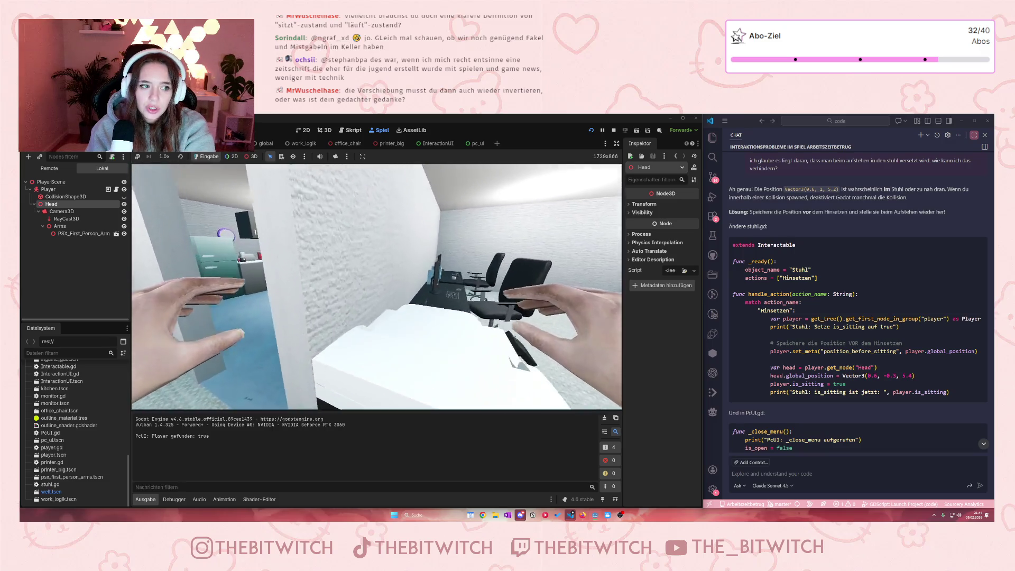
pyautogui.press('s')
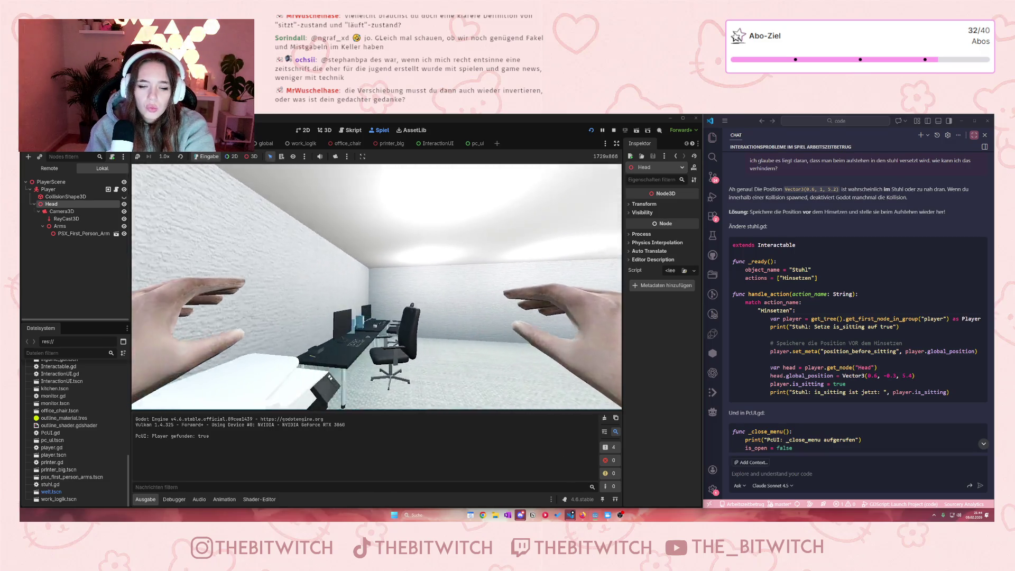
pyautogui.press('w')
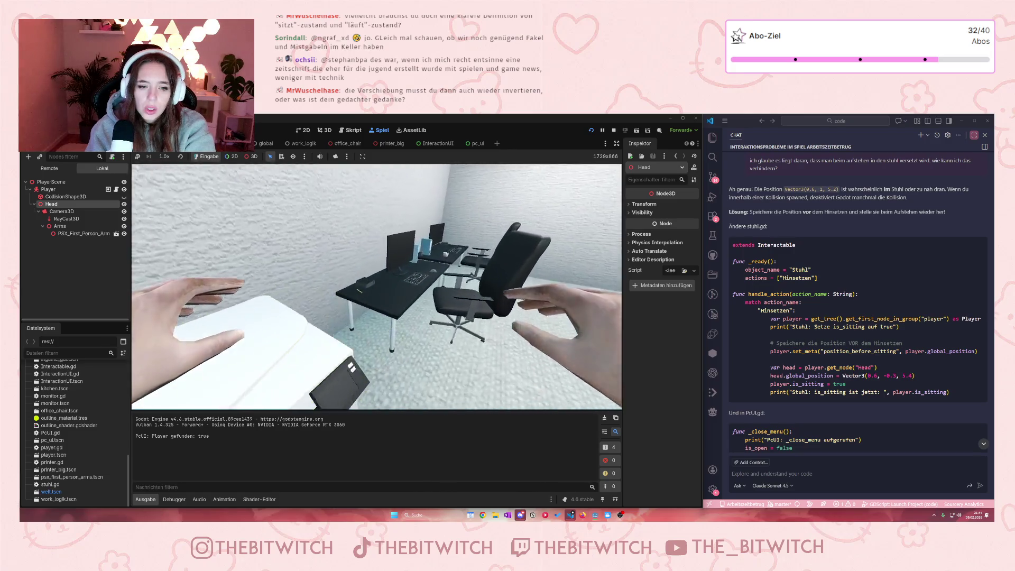
pyautogui.press('w')
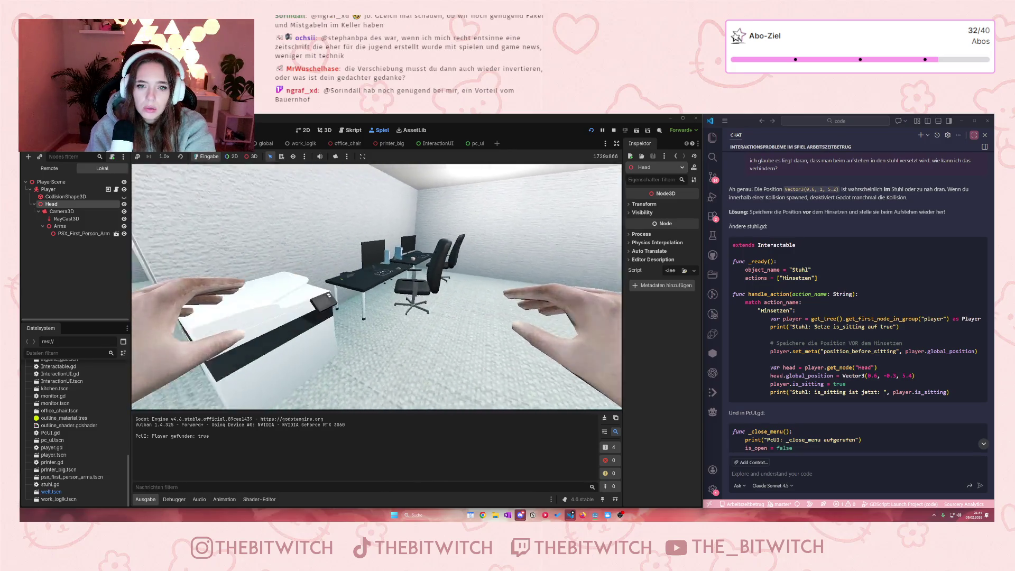
pyautogui.press('F8')
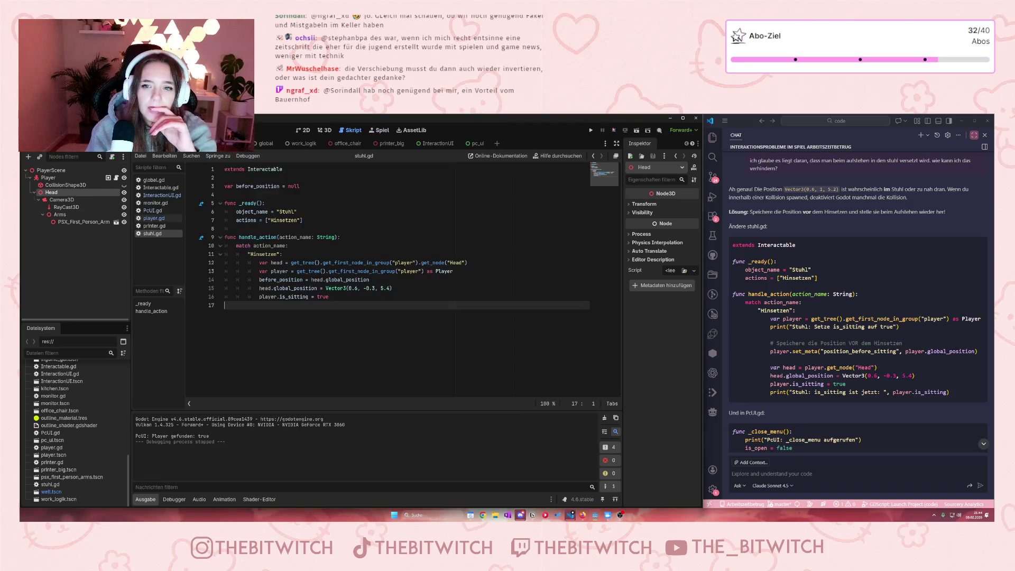
pyautogui.click(119, 185)
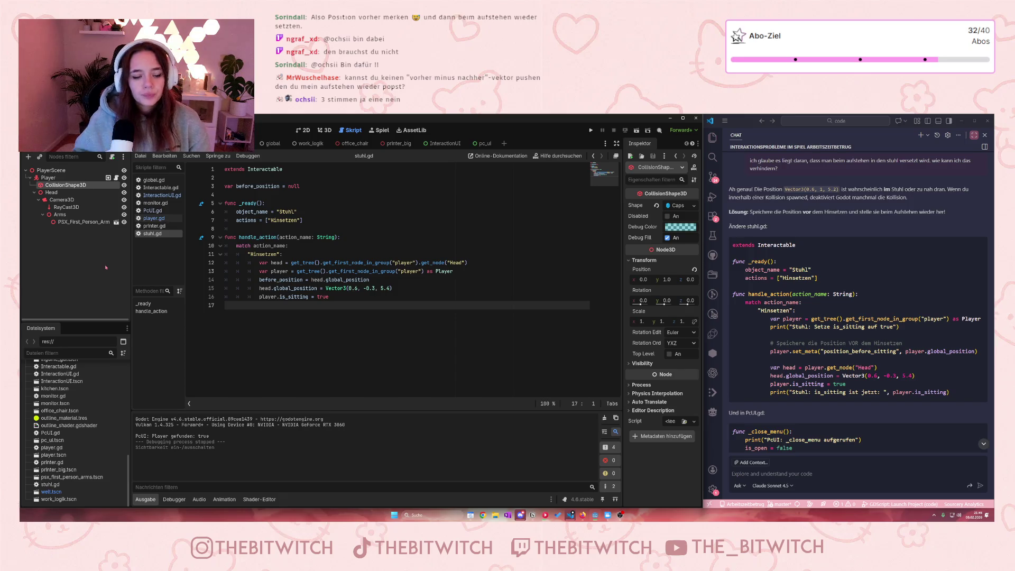
pyautogui.click(311, 279)
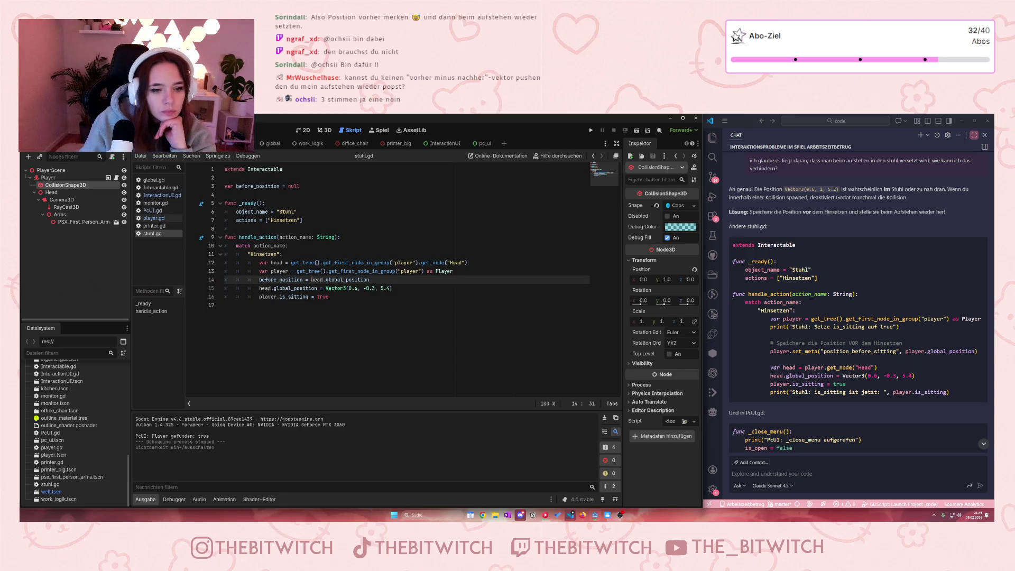
pyautogui.moveTo(369, 280); pyautogui.dragTo(256, 280)
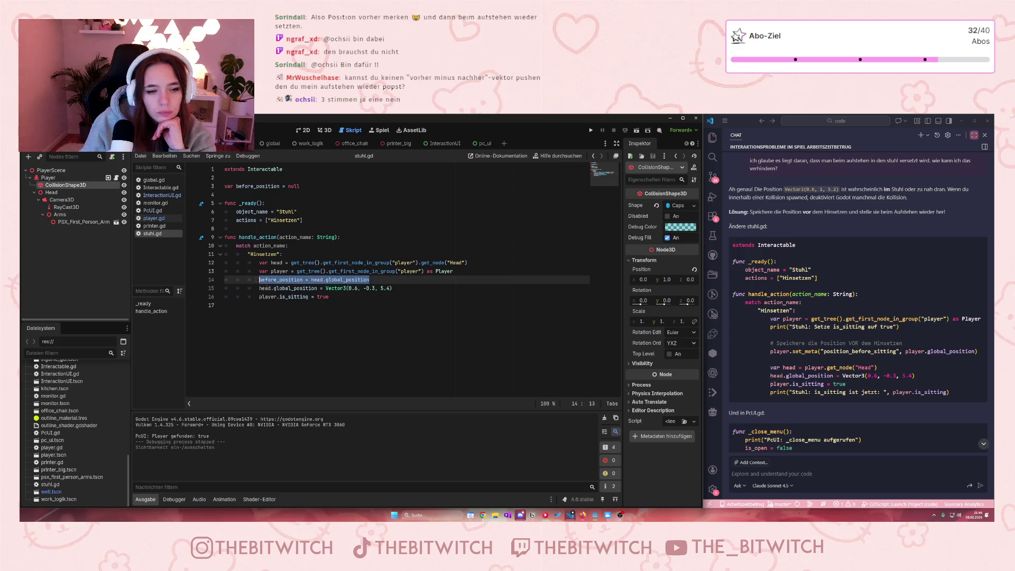
pyautogui.click(332, 279)
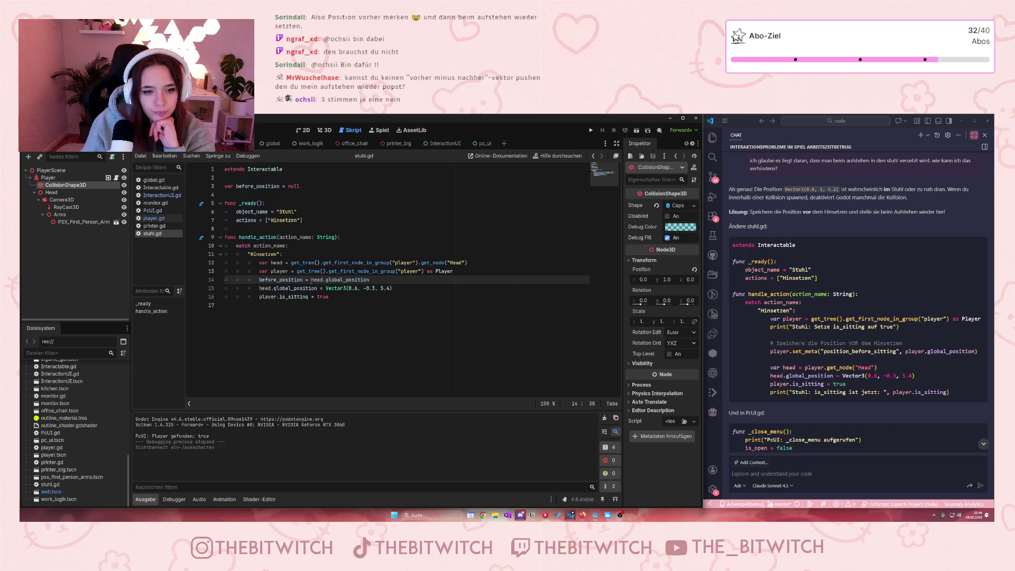
pyautogui.click(370, 279)
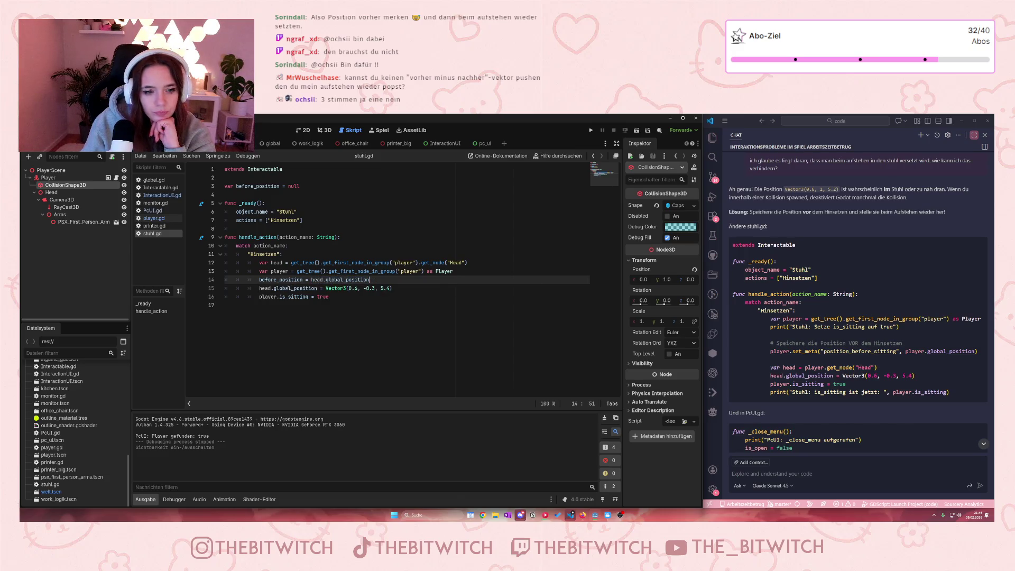
pyautogui.moveTo(260, 281); pyautogui.dragTo(369, 280)
pyautogui.click(376, 280)
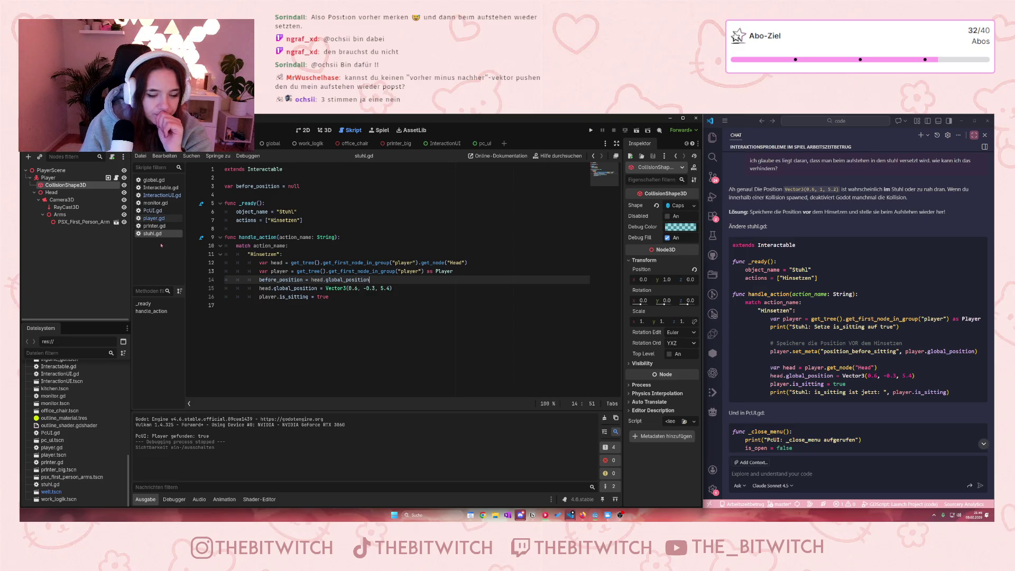
pyautogui.click(153, 211)
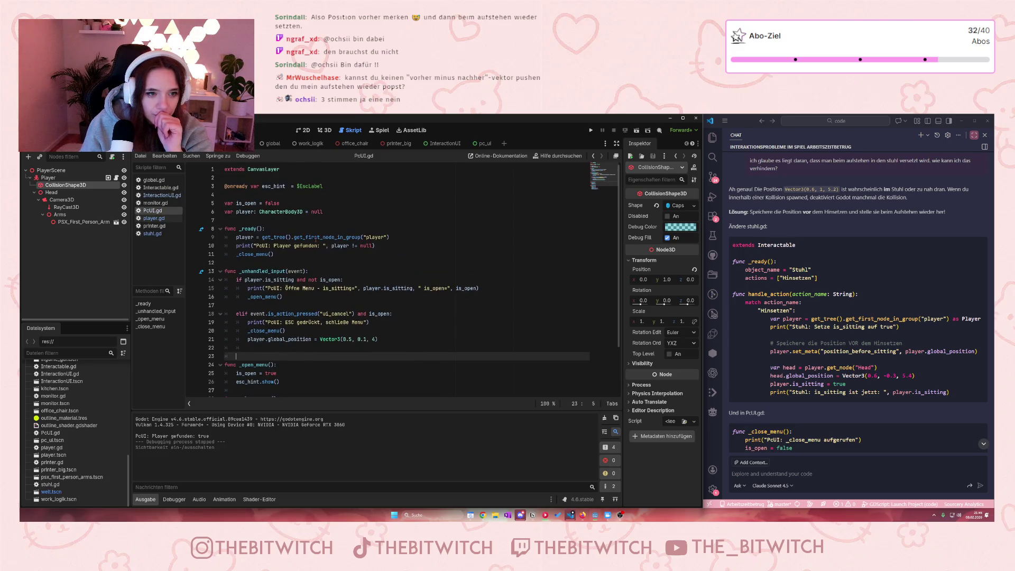
# Step: Review PcUI.gd, then select before_position on line 14 of stuhl.gd
pyautogui.scroll(-2, 322, 236)
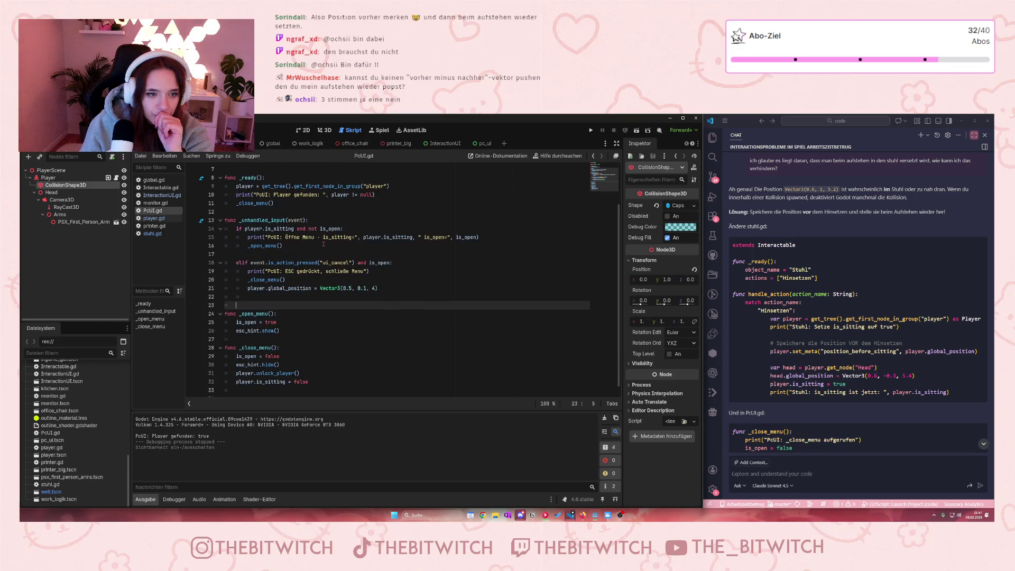
pyautogui.click(400, 183)
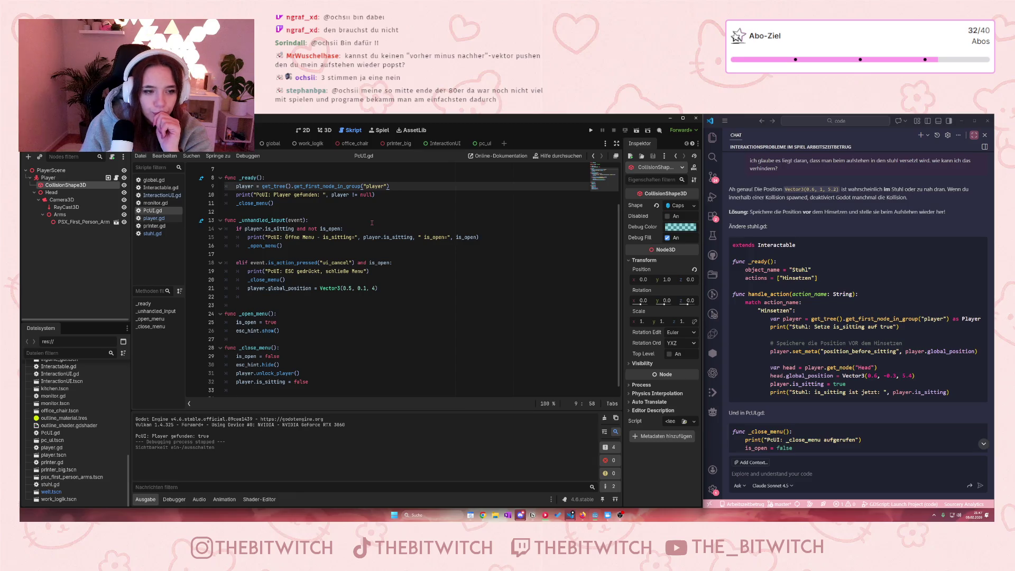
pyautogui.scroll(2, 371, 222)
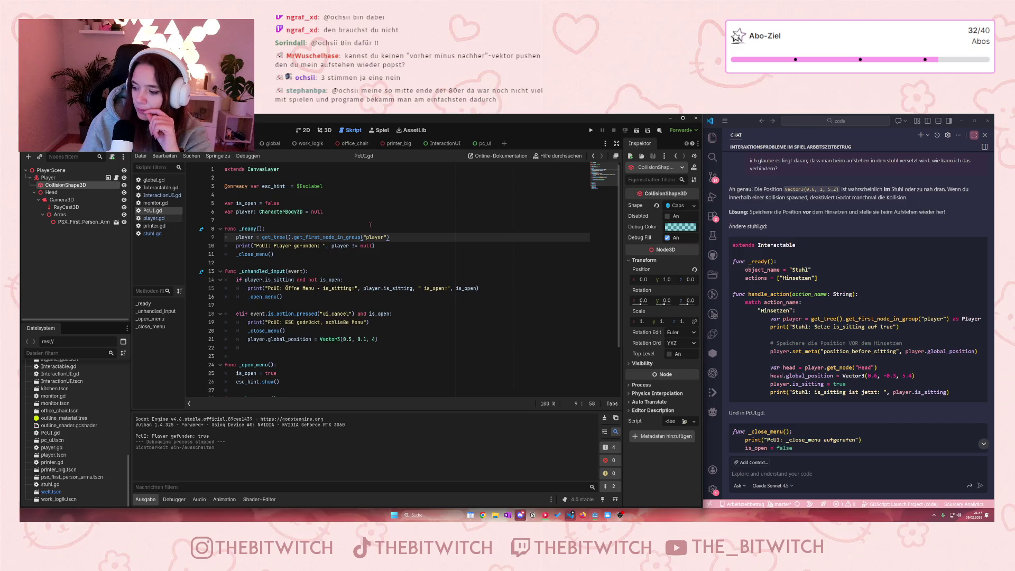
pyautogui.scroll(-3, 899, 393)
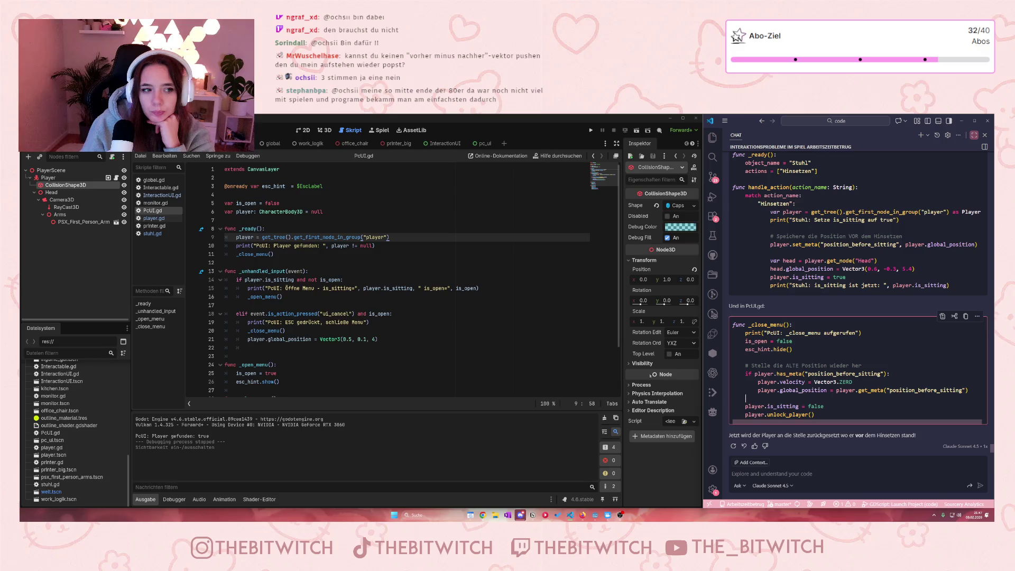
pyautogui.scroll(-2, 316, 303)
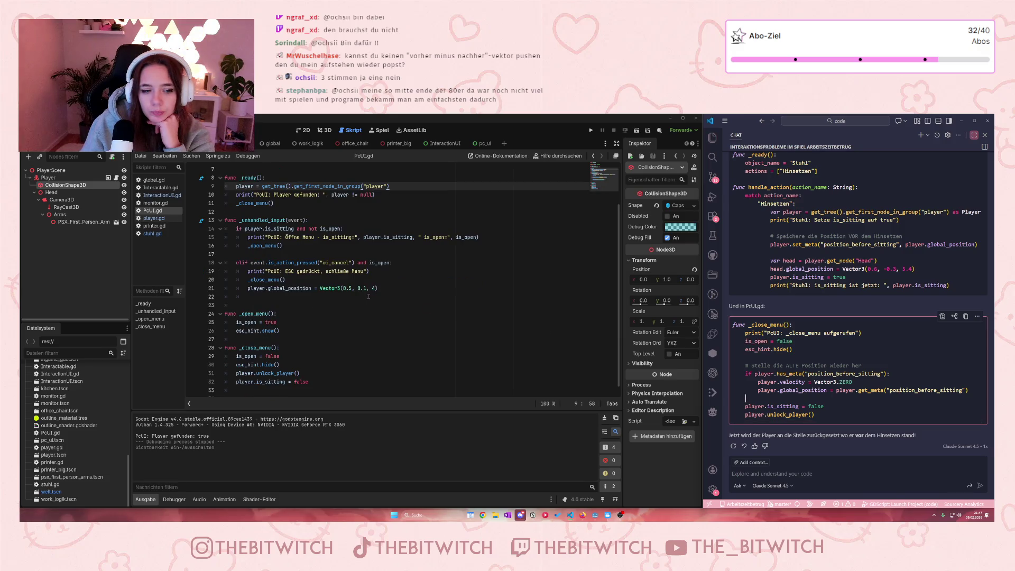
pyautogui.scroll(2, 371, 296)
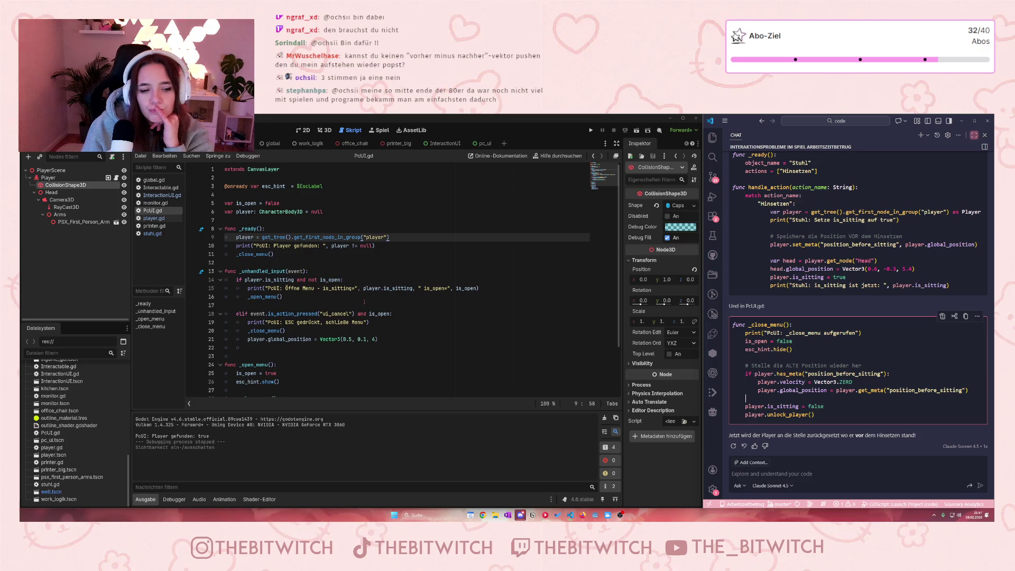
pyautogui.click(154, 234)
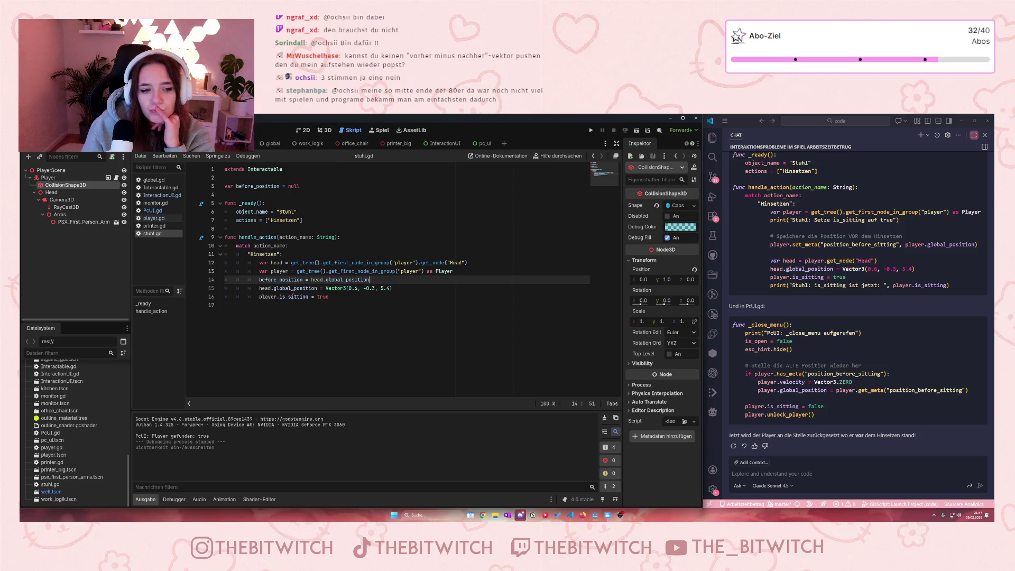
pyautogui.moveTo(259, 280); pyautogui.dragTo(307, 280)
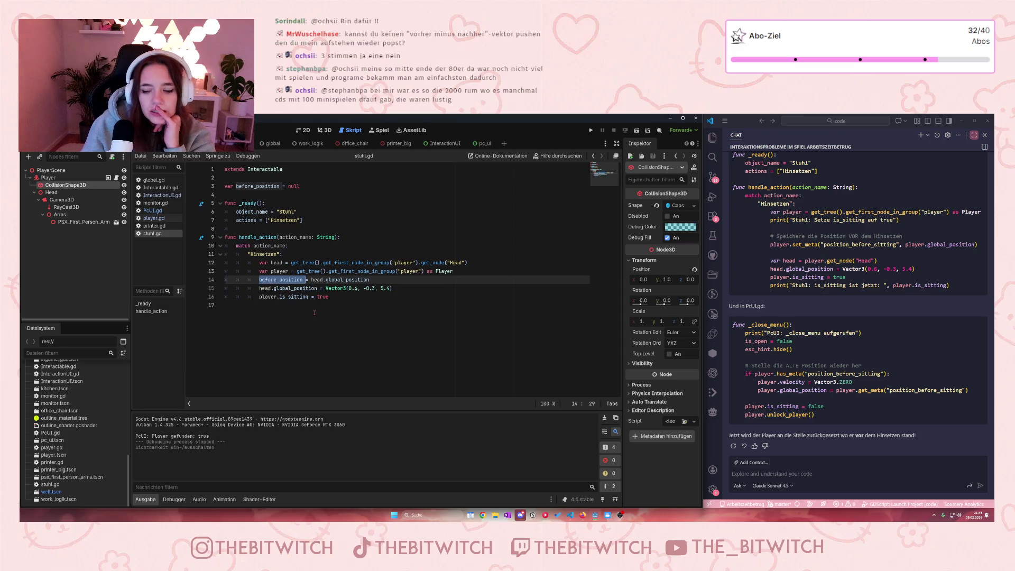
# Step: Ask the Copilot chat, in German, whether pc_ui can reach the before_position stored in stuhl.gd
pyautogui.click(744, 474)
pyautogui.write('kann ich ü')
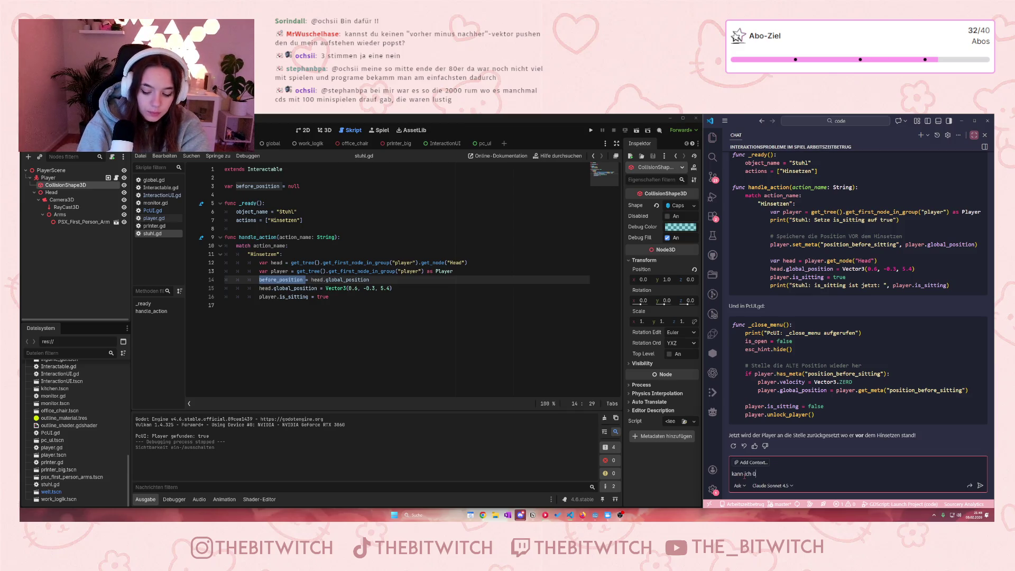
pyautogui.write('ber die befor')
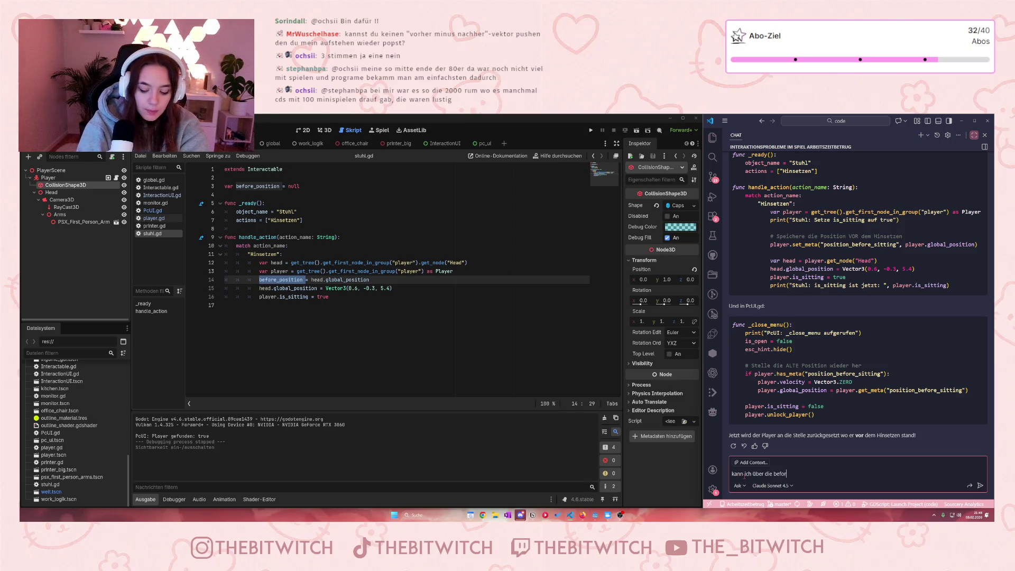
pyautogui.write('e_positi')
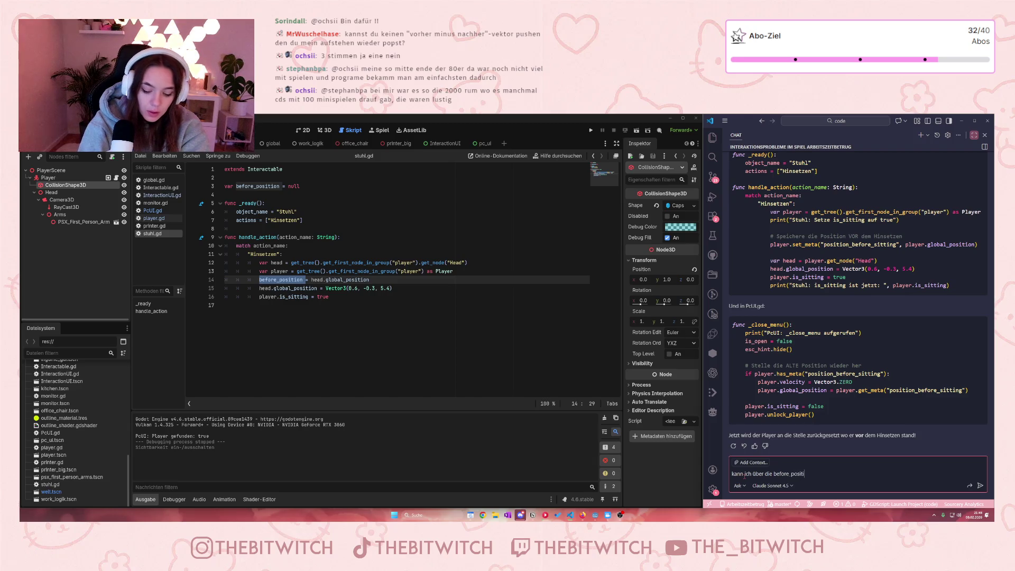
pyautogui.write('on gehen, die ohnehin schon in stuhl')
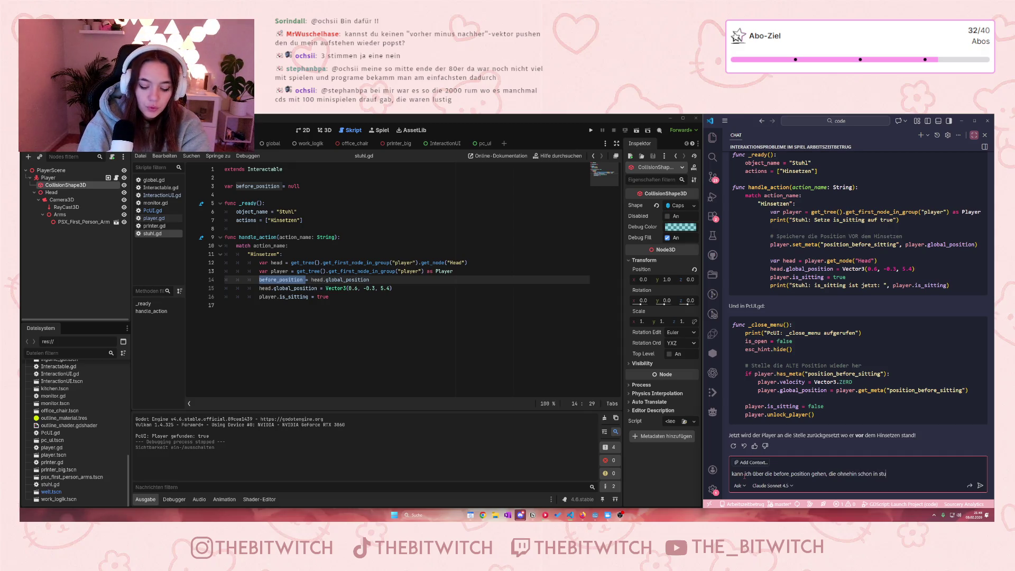
pyautogui.write('.gd ges')
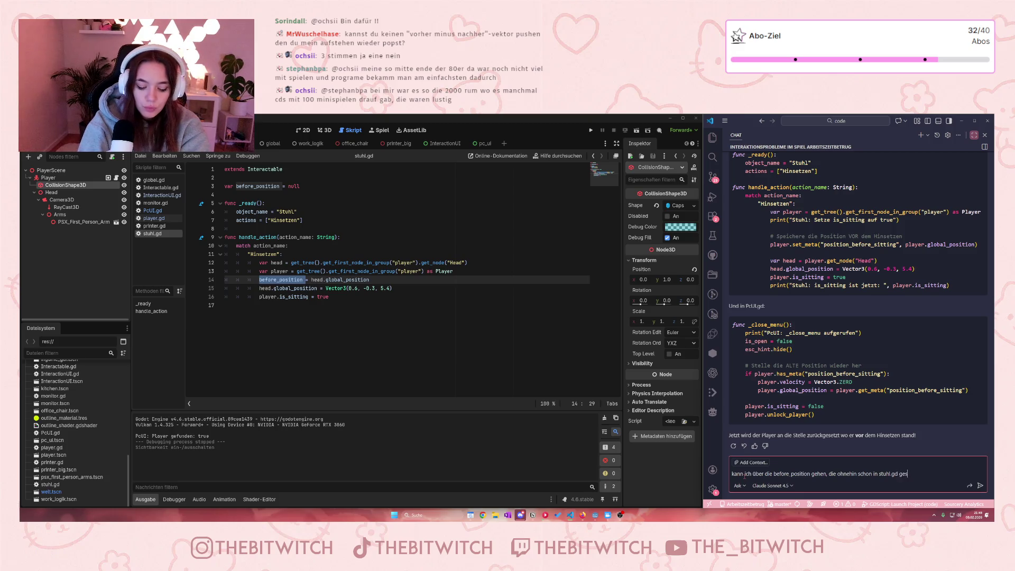
pyautogui.write('peichert wird')
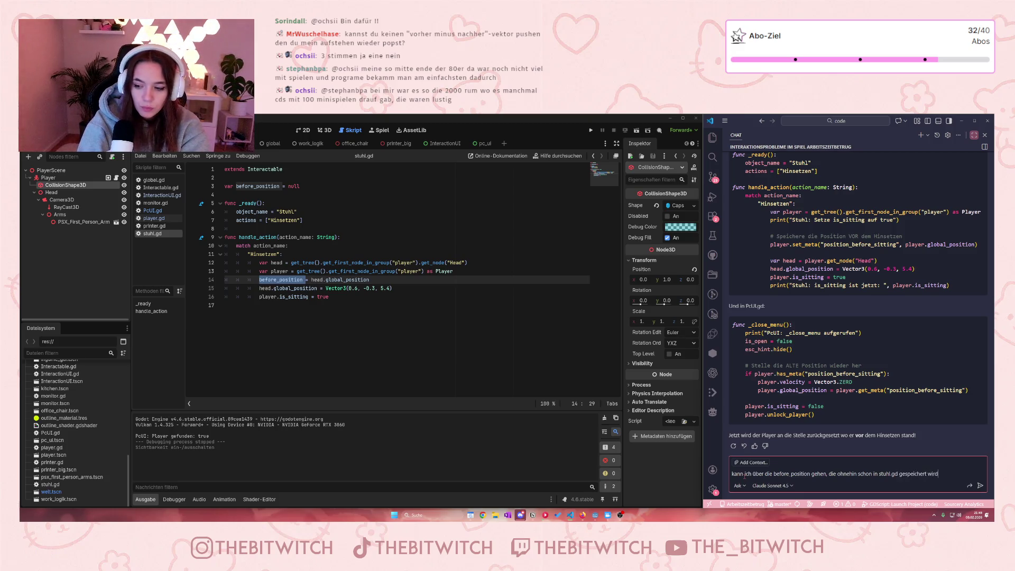
pyautogui.write('? wie komme v')
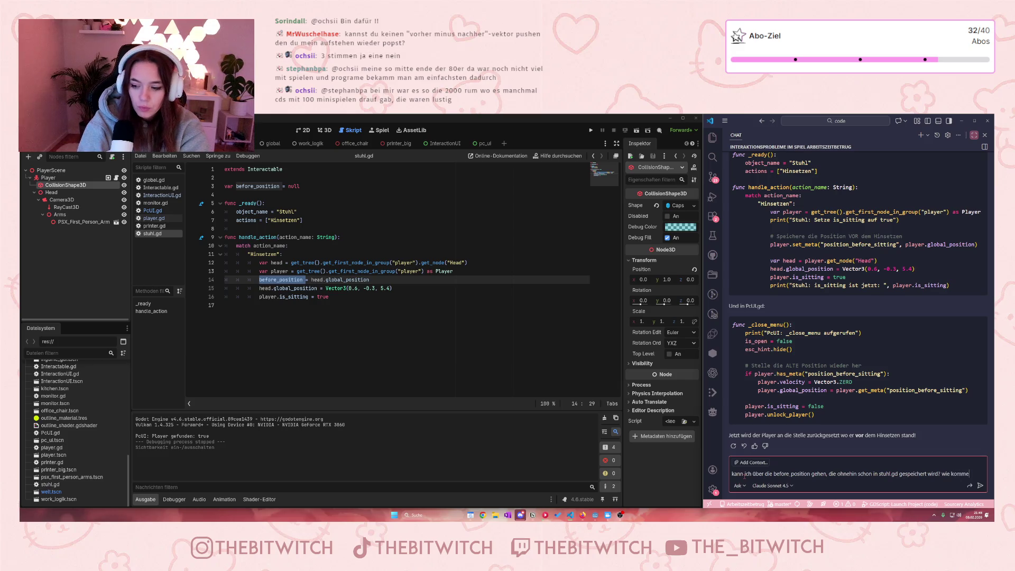
pyautogui.press('BackSpace')
pyautogui.write('ich vom')
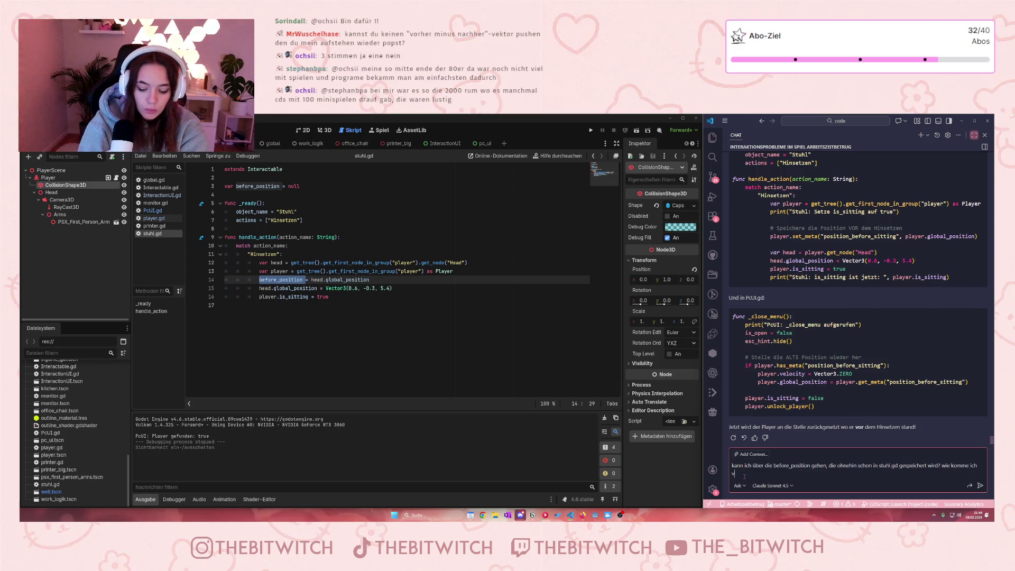
pyautogui.press('BackSpace')
pyautogui.write('n p')
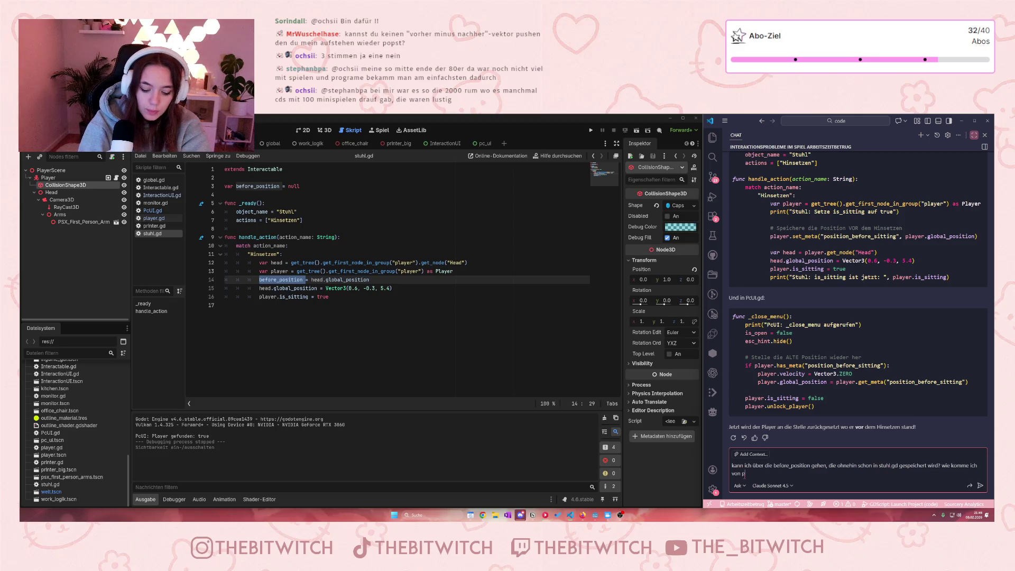
pyautogui.write('c_ui aus da ran?')
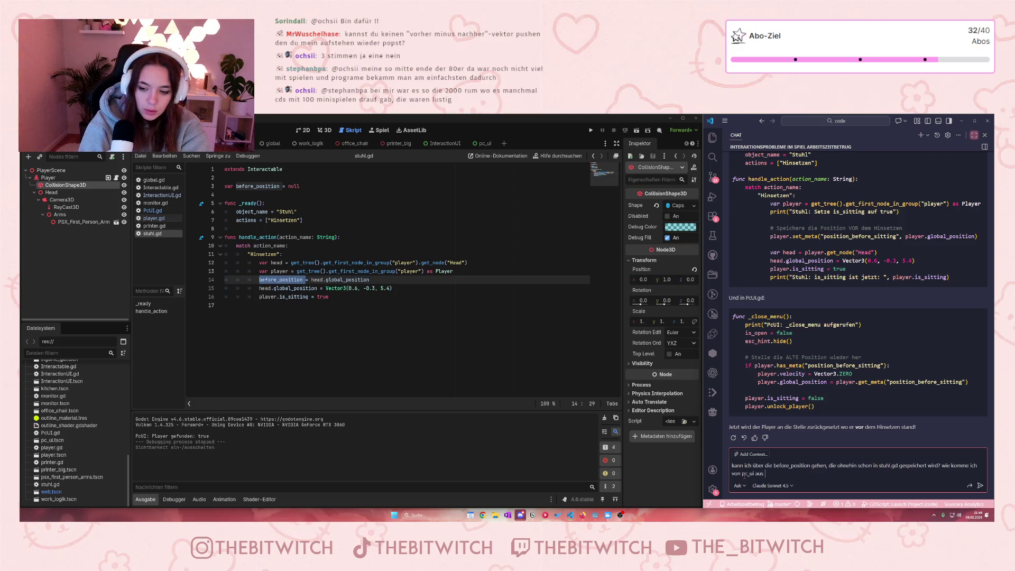
pyautogui.press('Return')
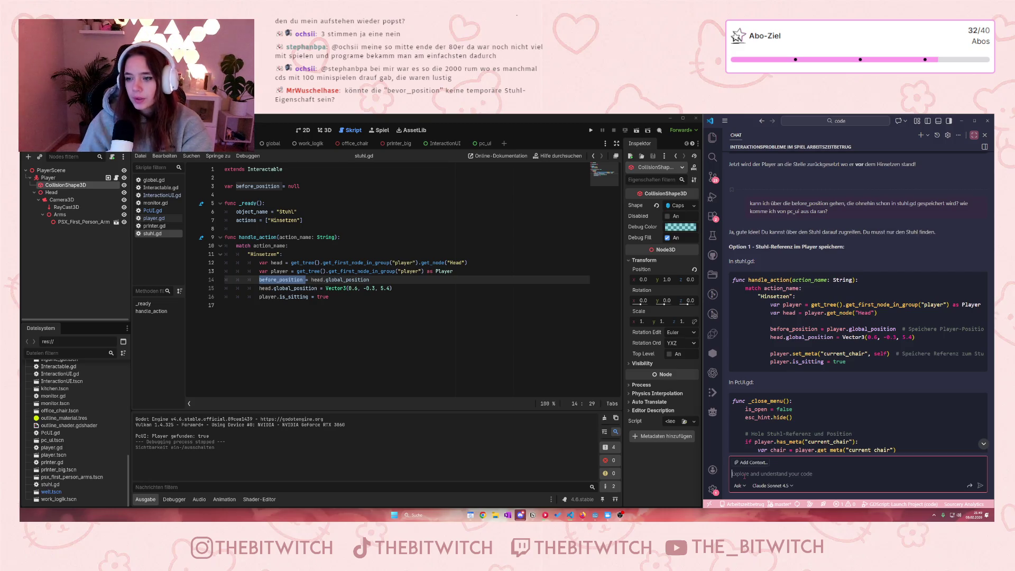
pyautogui.scroll(-1, 893, 248)
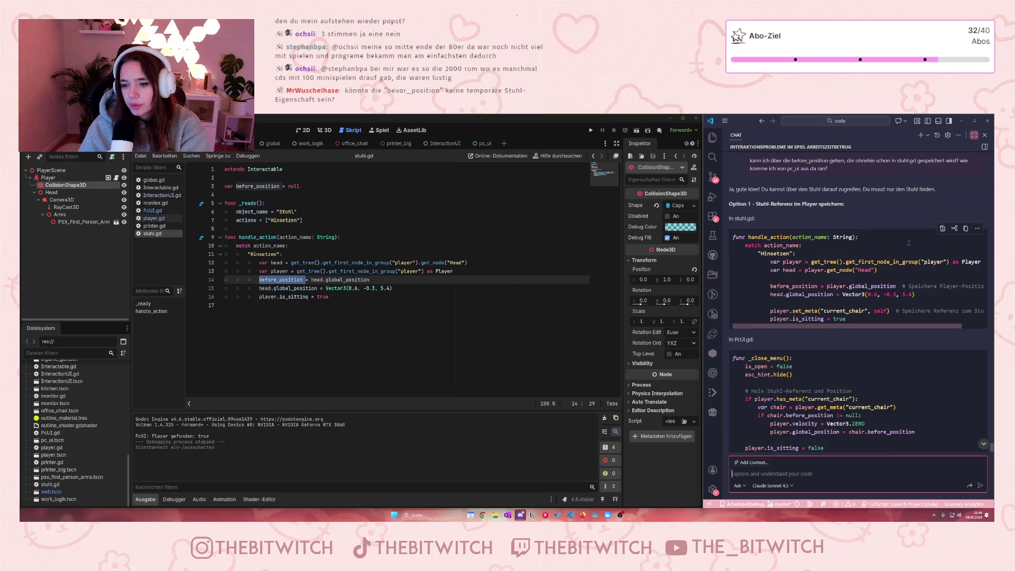
pyautogui.scroll(-1, 908, 243)
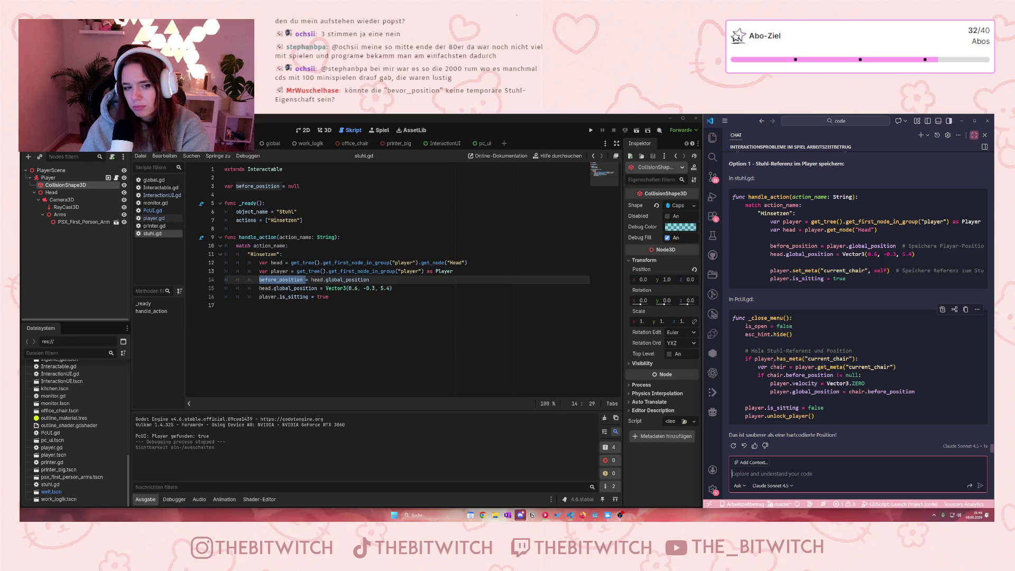
pyautogui.click(298, 327)
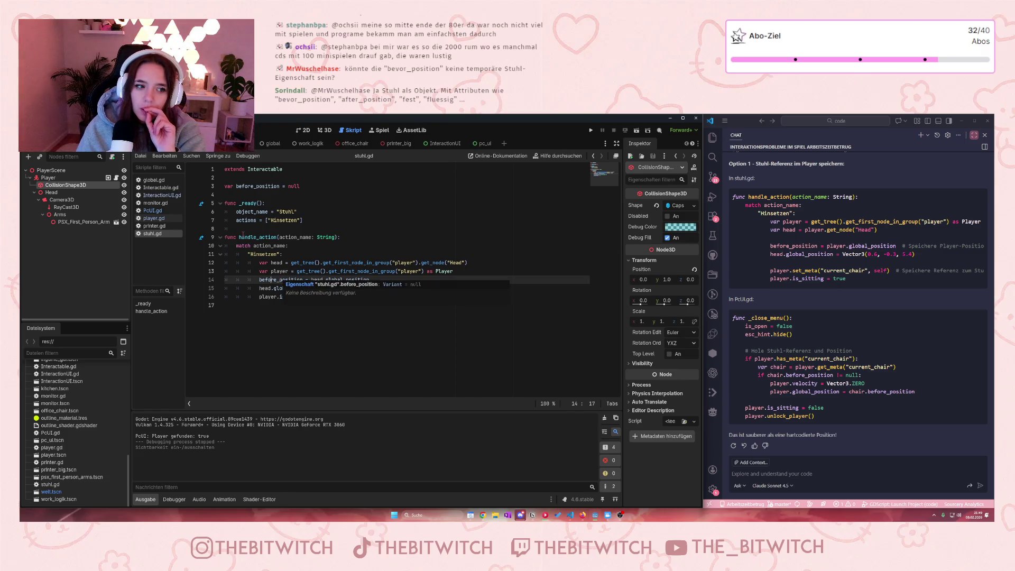
# Step: Add 'var before_position = null' below is_sitting in player.gd and save it
pyautogui.click(152, 221)
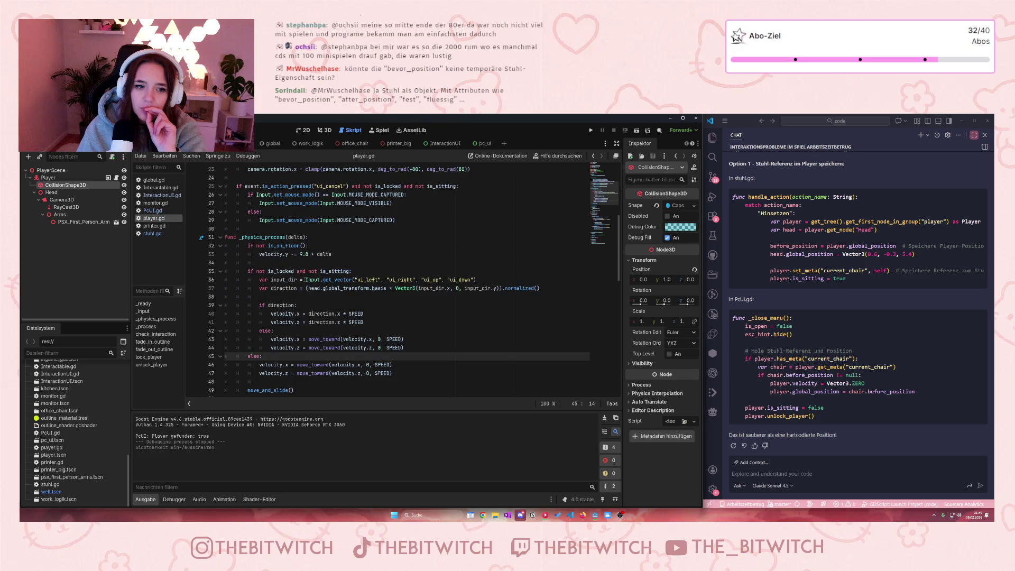
pyautogui.scroll(-3, 317, 289)
pyautogui.scroll(-12, 317, 288)
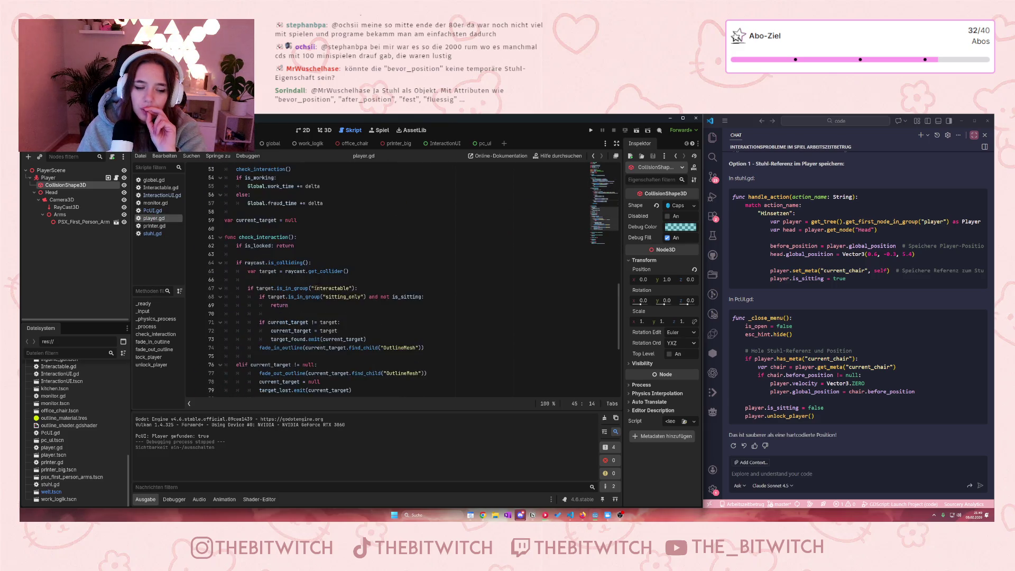
pyautogui.scroll(18, 313, 289)
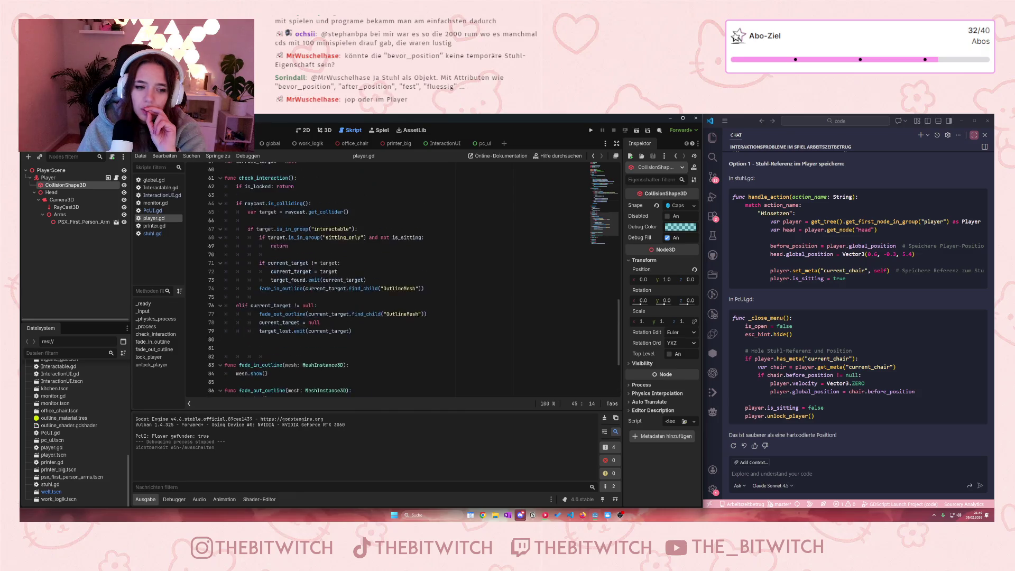
pyautogui.scroll(5, 302, 292)
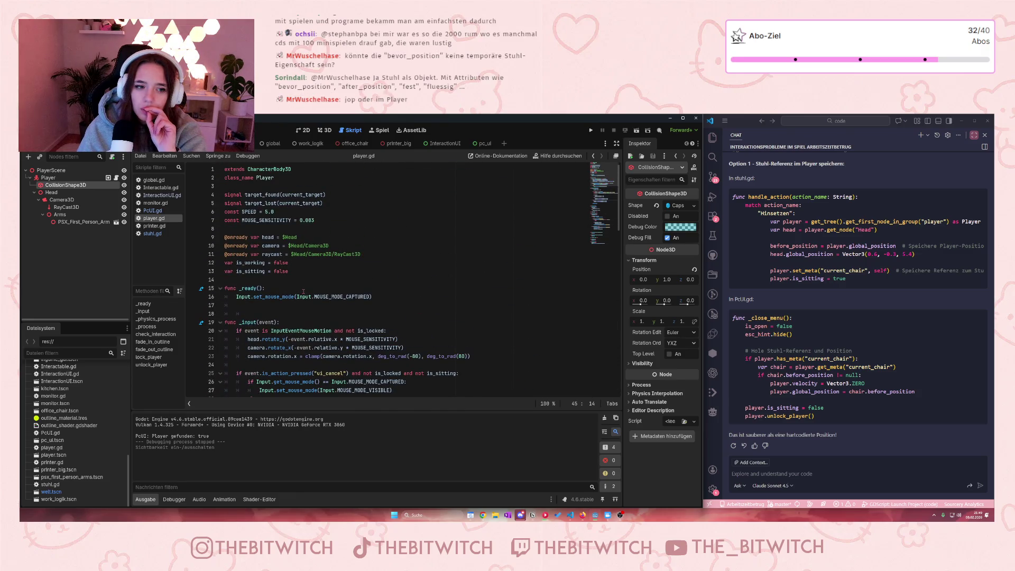
pyautogui.click(324, 272)
pyautogui.press('Return')
pyautogui.write('var ')
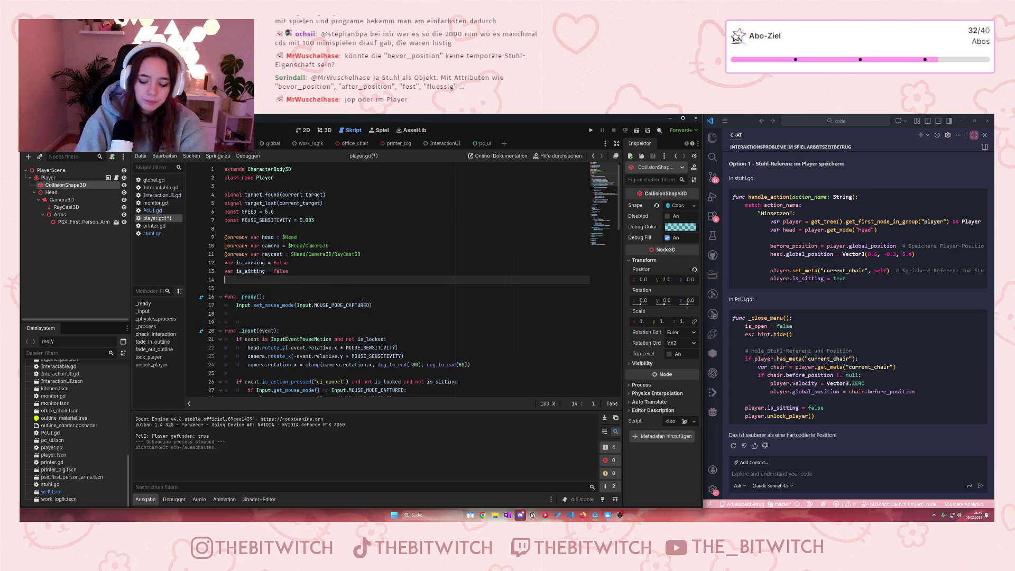
pyautogui.write('before_pos')
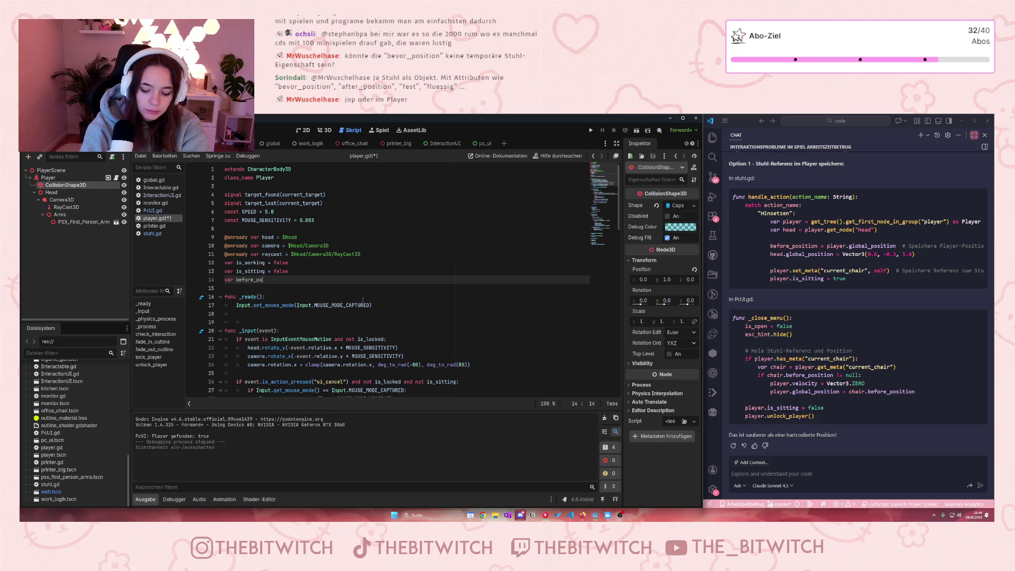
pyautogui.write('itio')
pyautogui.write('n ')
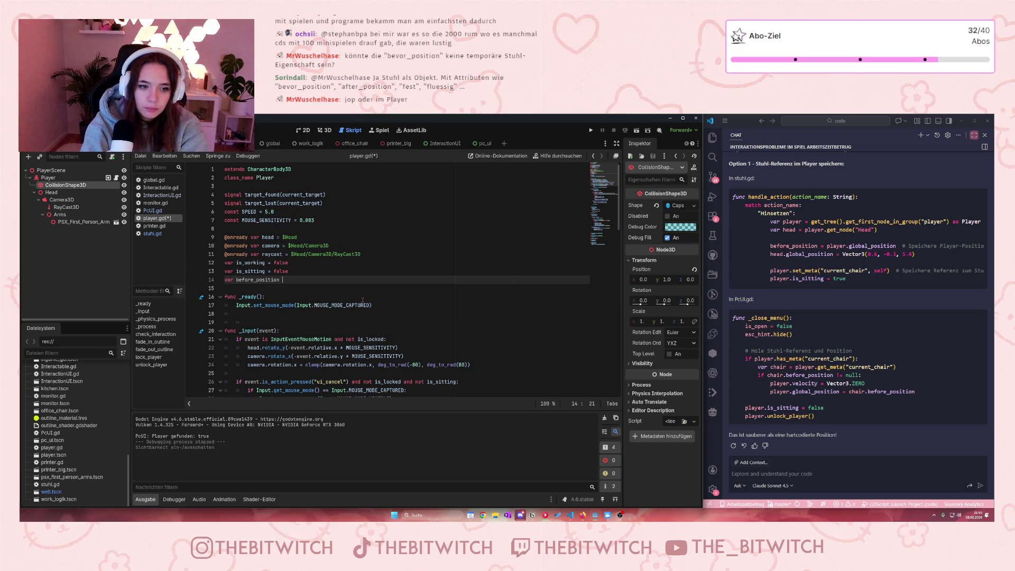
pyautogui.write('= null')
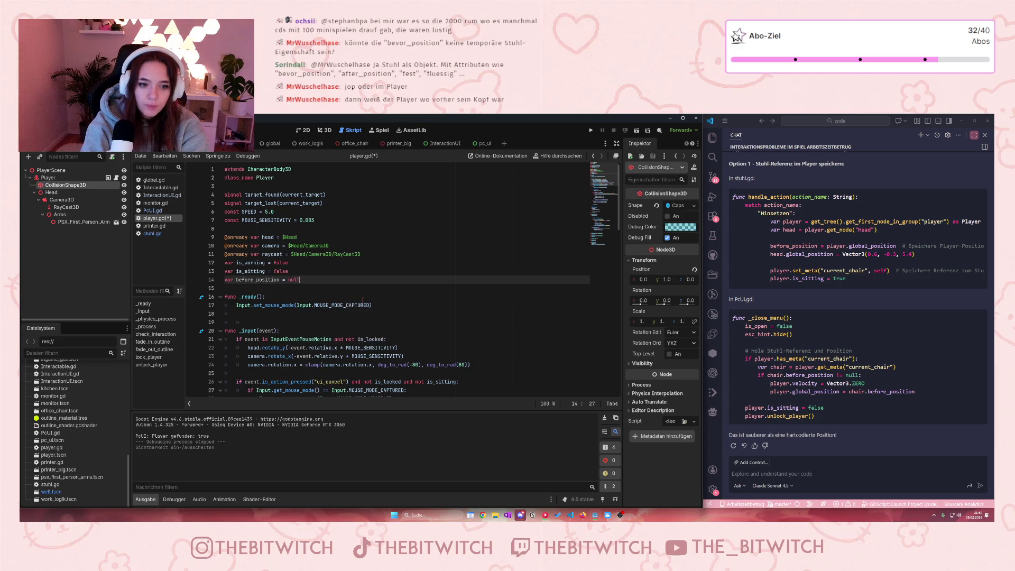
pyautogui.click(381, 254)
pyautogui.hotkey('ctrl', 's')
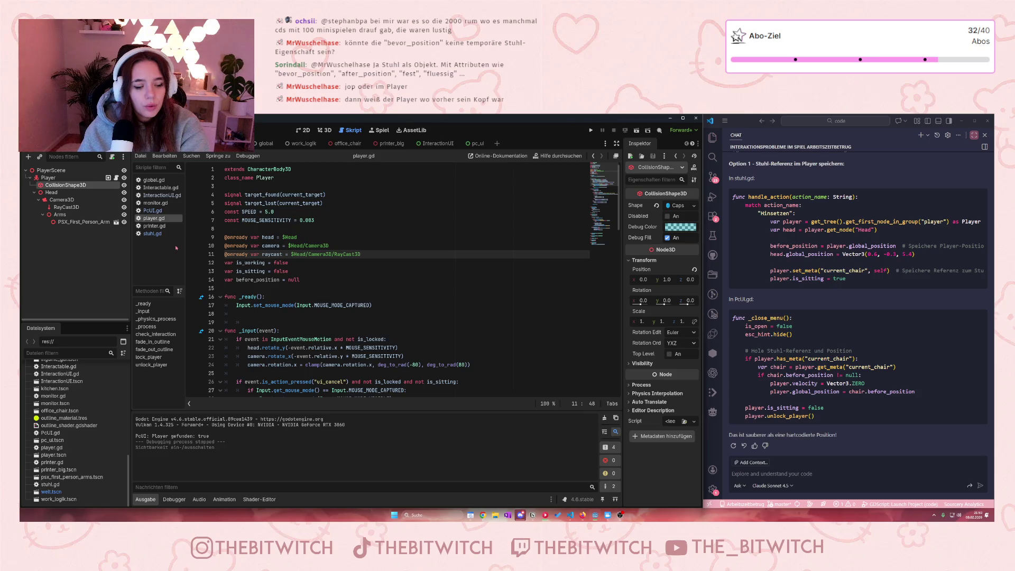
pyautogui.click(151, 233)
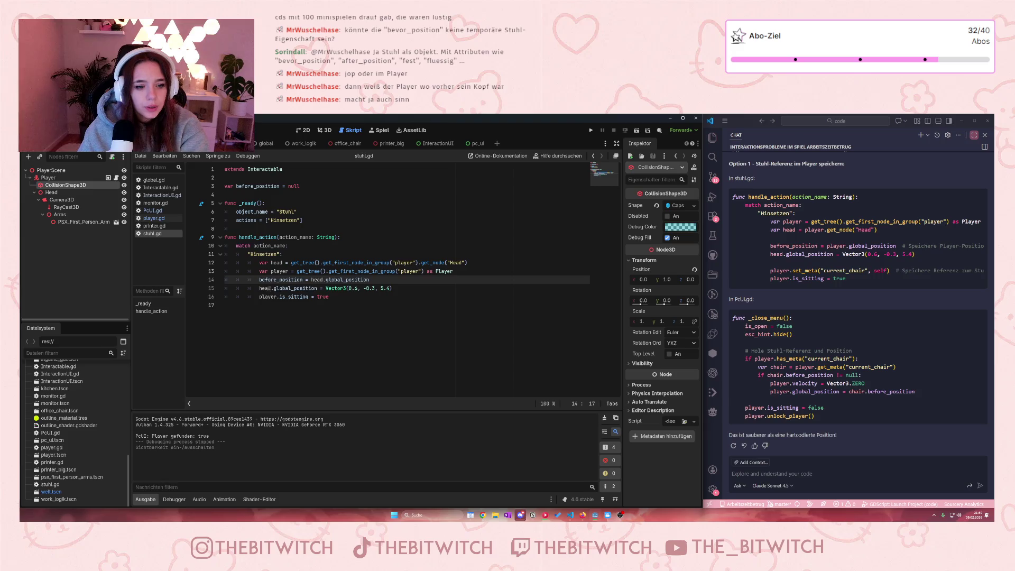
# Step: Remove stuhl.gd's own before_position declaration, store the head position in player.before_position, and save
pyautogui.moveTo(300, 186); pyautogui.dragTo(225, 177)
pyautogui.press('BackSpace')
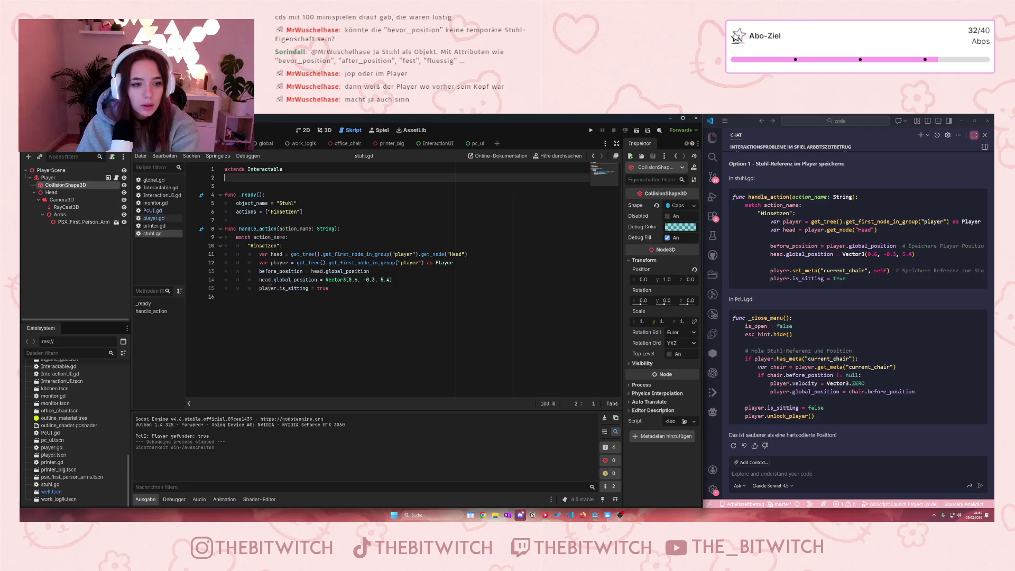
pyautogui.click(259, 272)
pyautogui.write('playe')
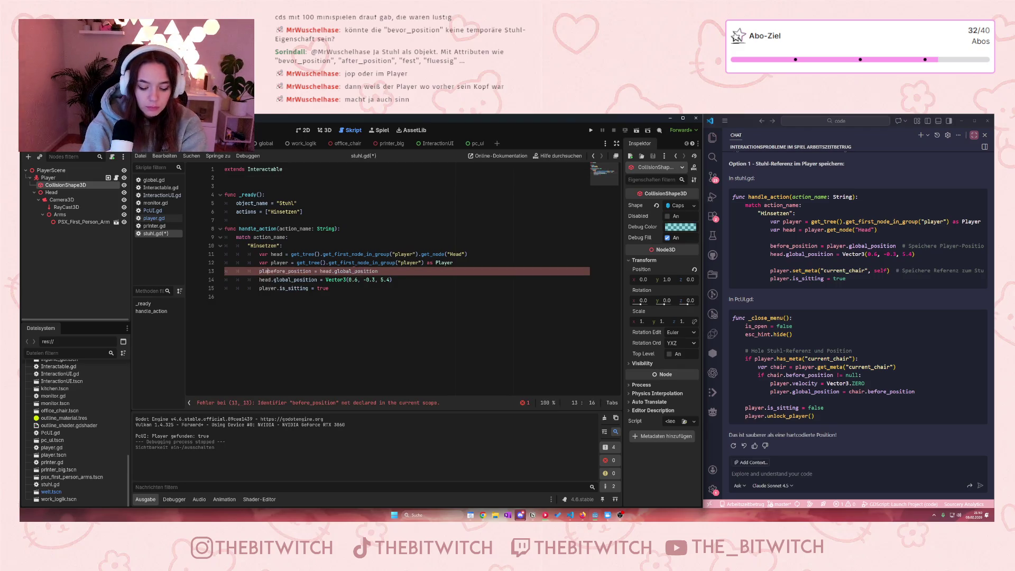
pyautogui.write('r.')
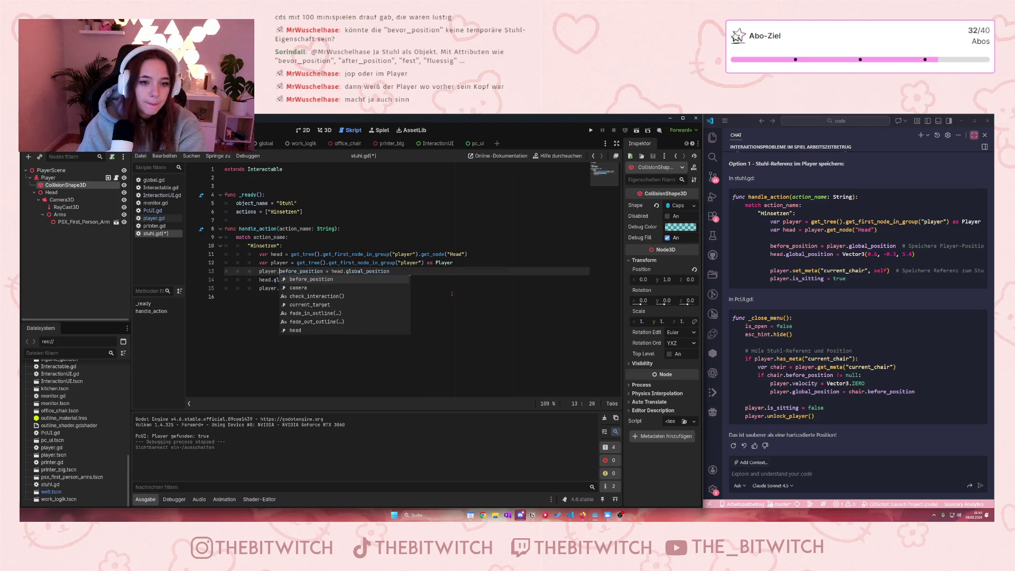
pyautogui.click(453, 296)
pyautogui.hotkey('ctrl', 's')
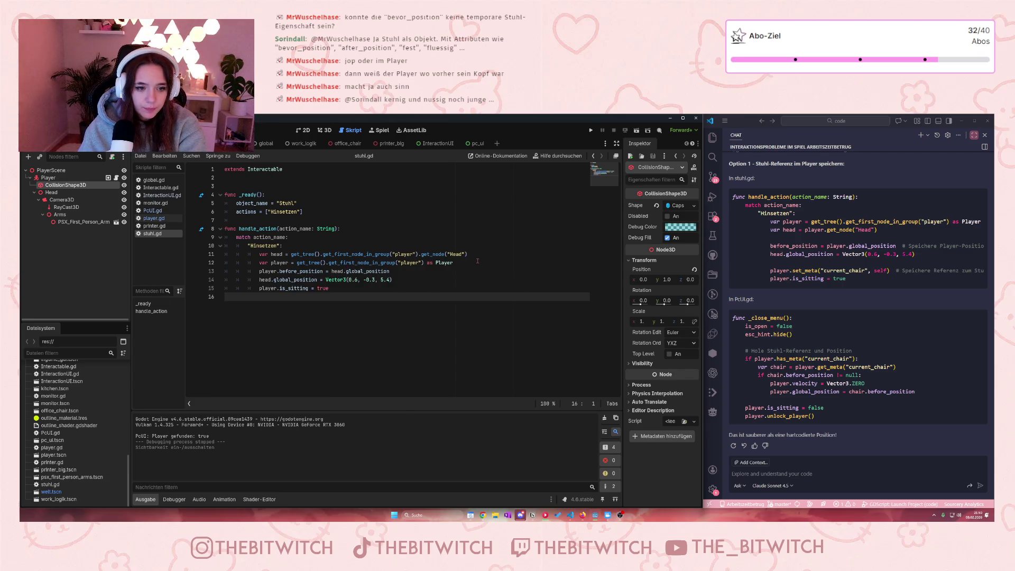
pyautogui.click(156, 211)
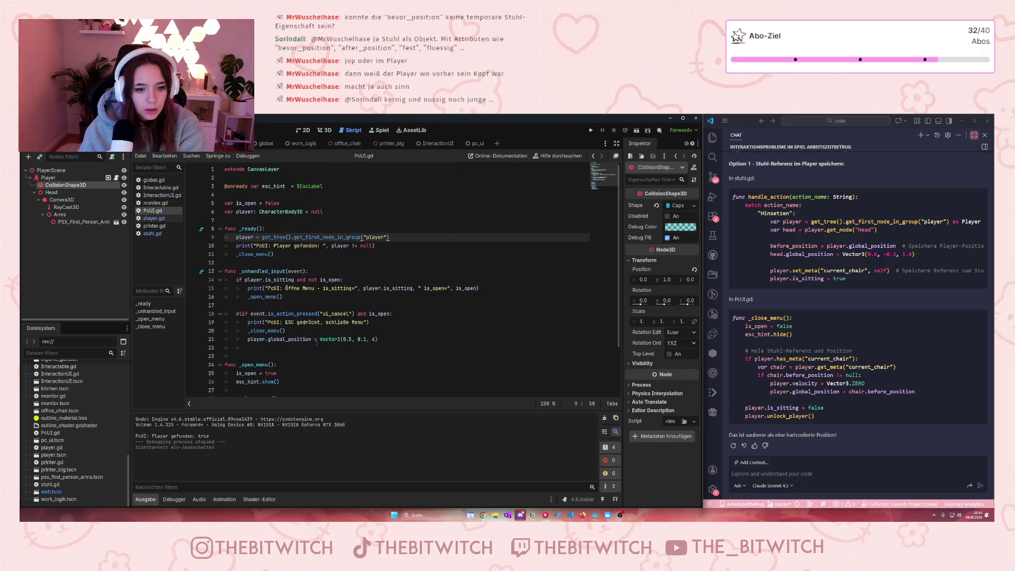
# Step: Replace Vector3(0.5, 0.1, 4) on PcUI.gd line 21 with player.before_position
pyautogui.moveTo(321, 340); pyautogui.dragTo(383, 341)
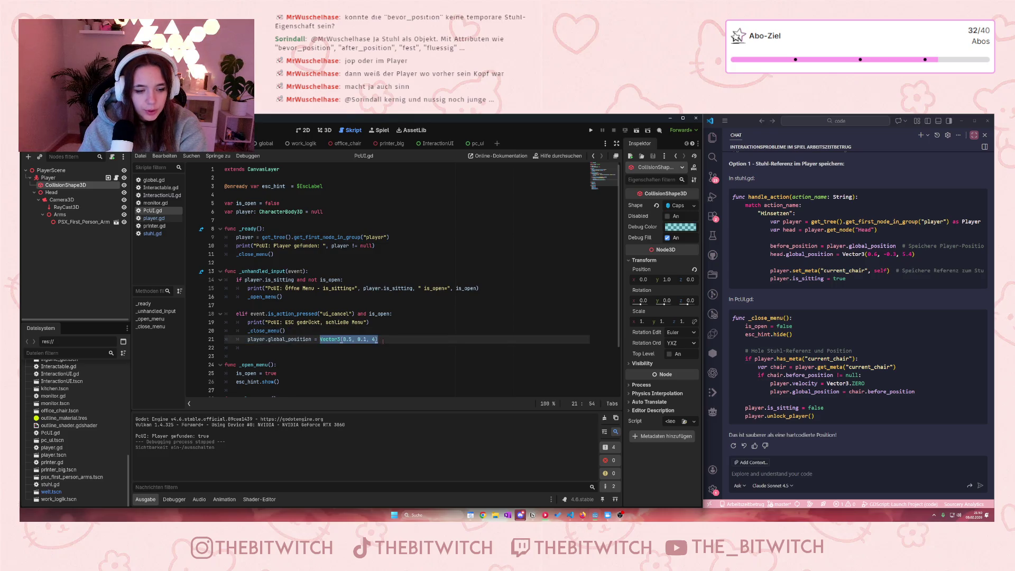
pyautogui.write('player.')
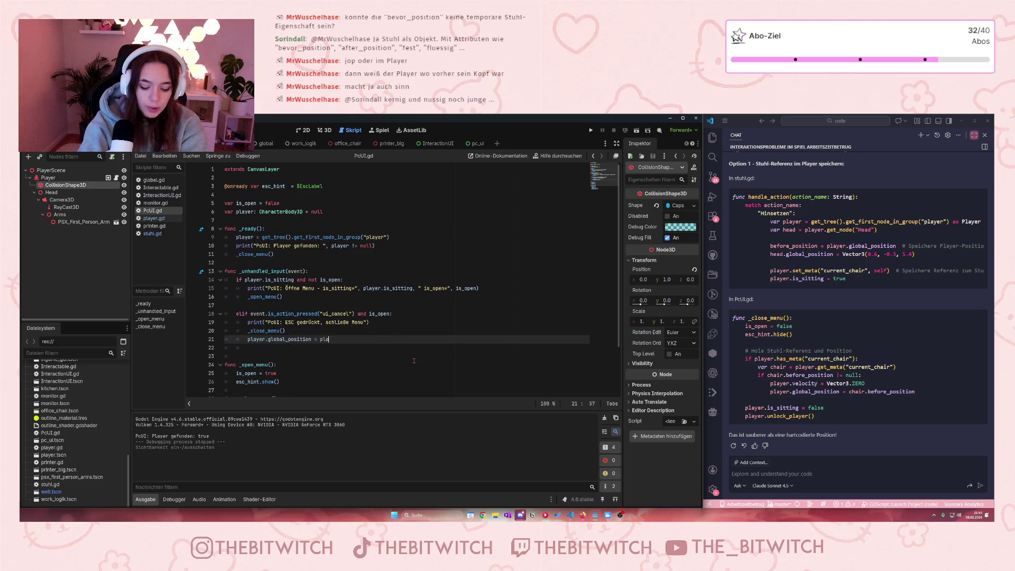
pyautogui.write('be')
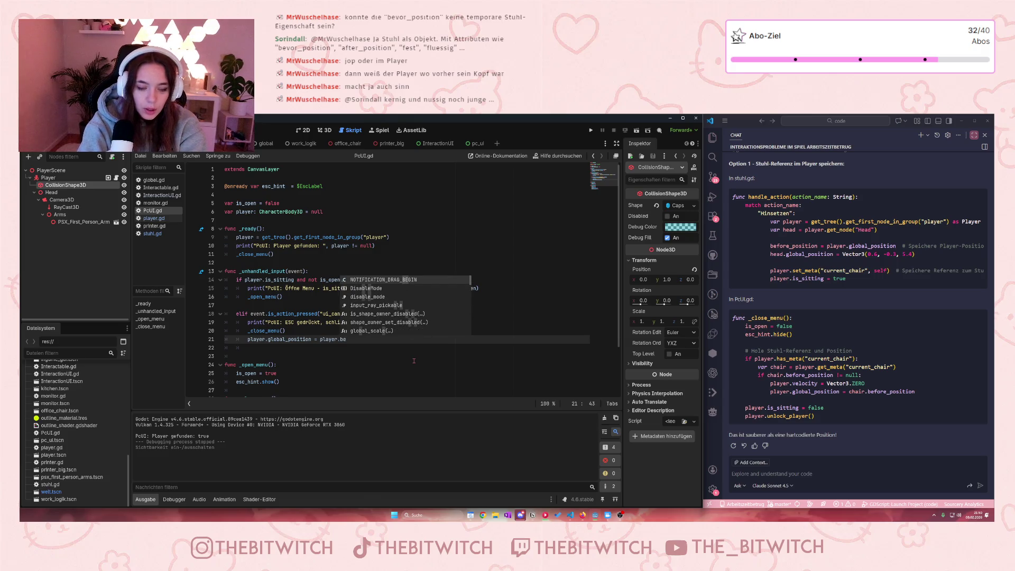
pyautogui.write('f')
pyautogui.press('BackSpace')
pyautogui.press('BackSpace')
pyautogui.press('BackSpace')
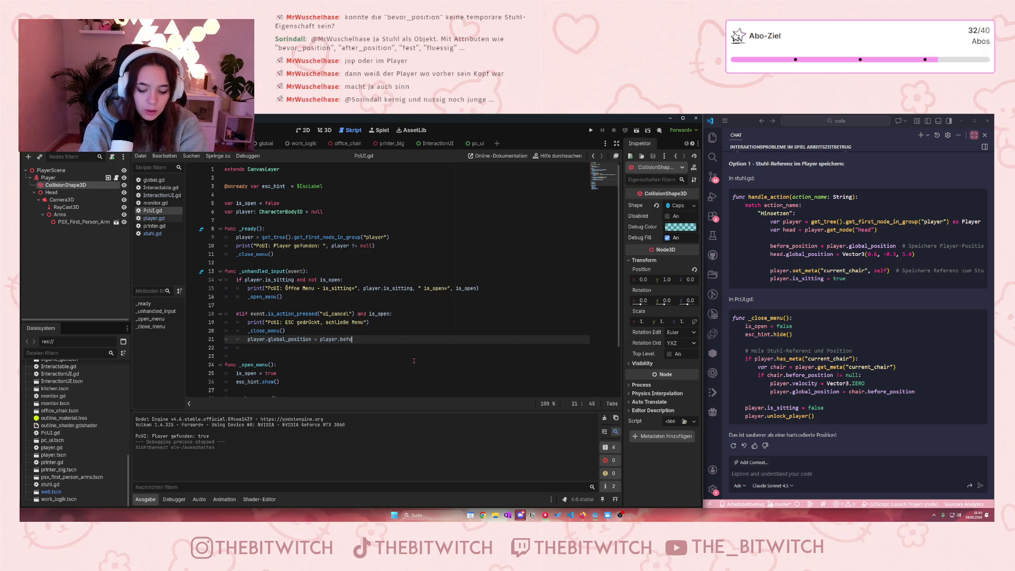
pyautogui.write('re_position')
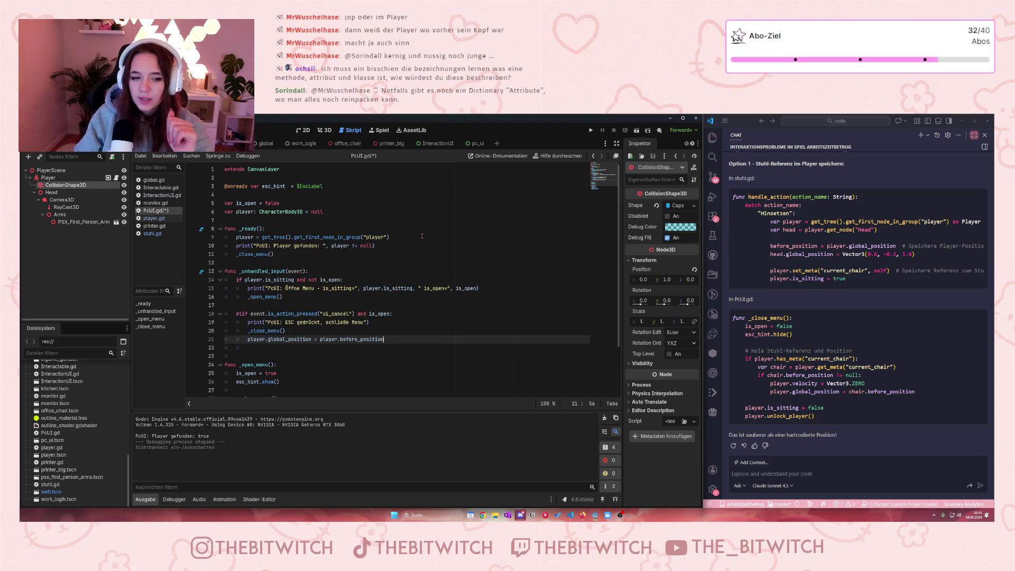
# Step: Review the ESC handler and _open_menu code in PcUI.gd and save it
pyautogui.scroll(-3, 421, 236)
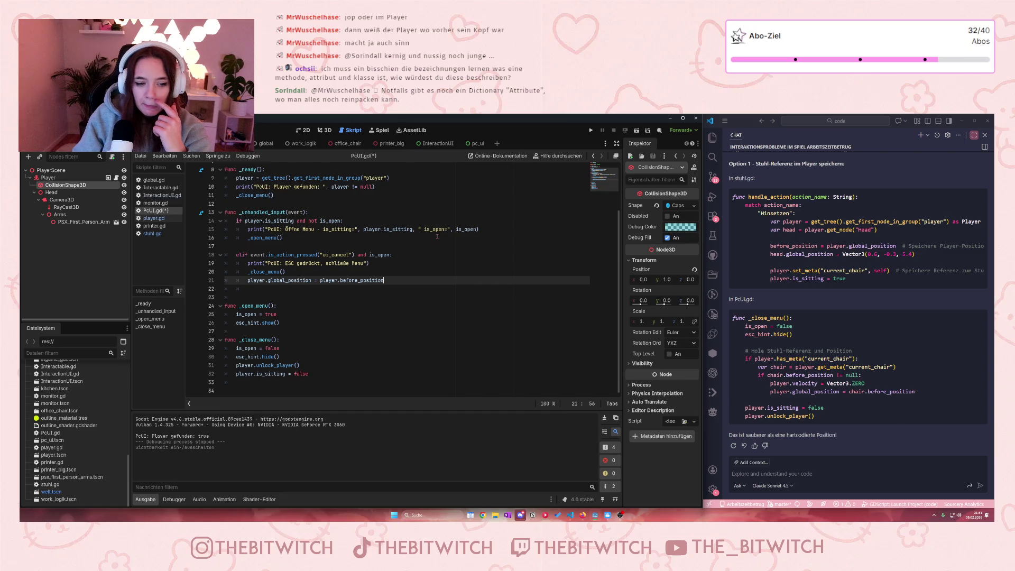
pyautogui.click(397, 315)
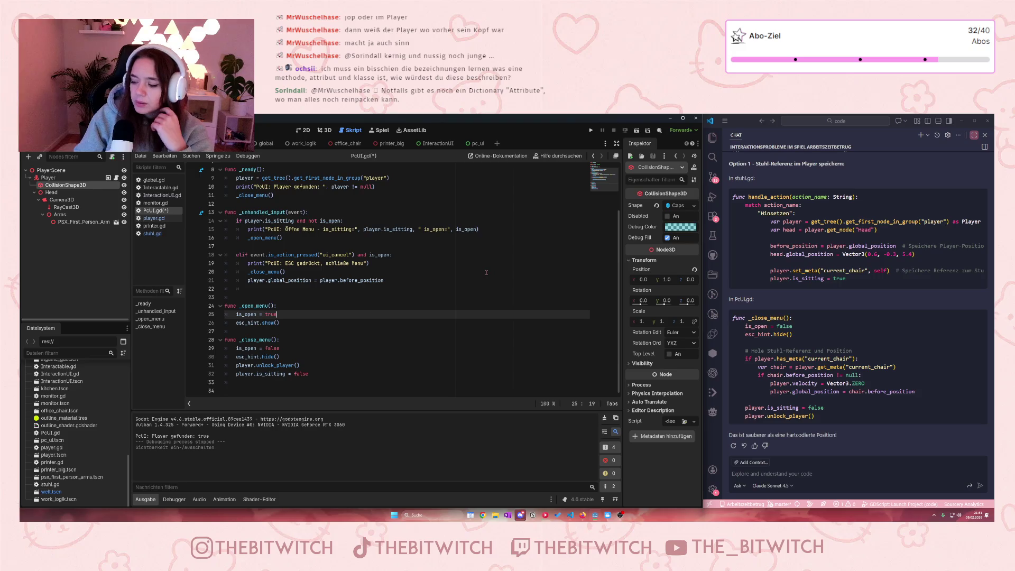
pyautogui.click(404, 282)
pyautogui.click(339, 296)
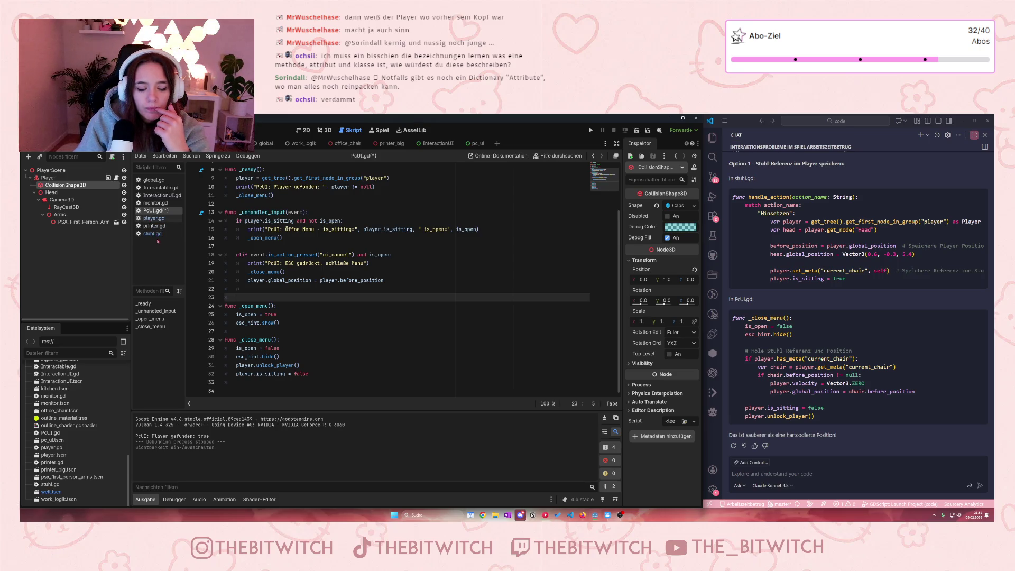
pyautogui.click(316, 305)
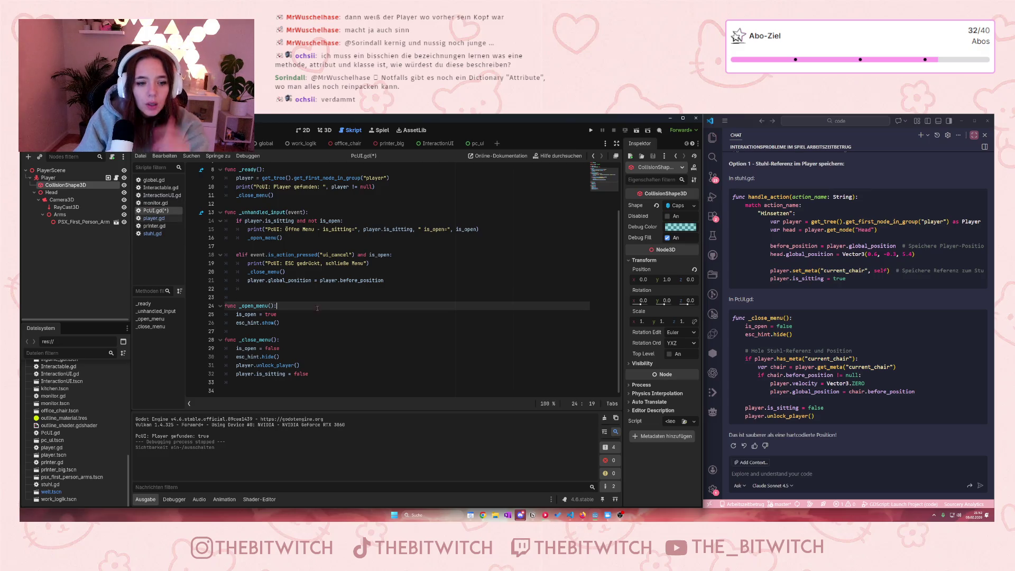
pyautogui.hotkey('ctrl', 's')
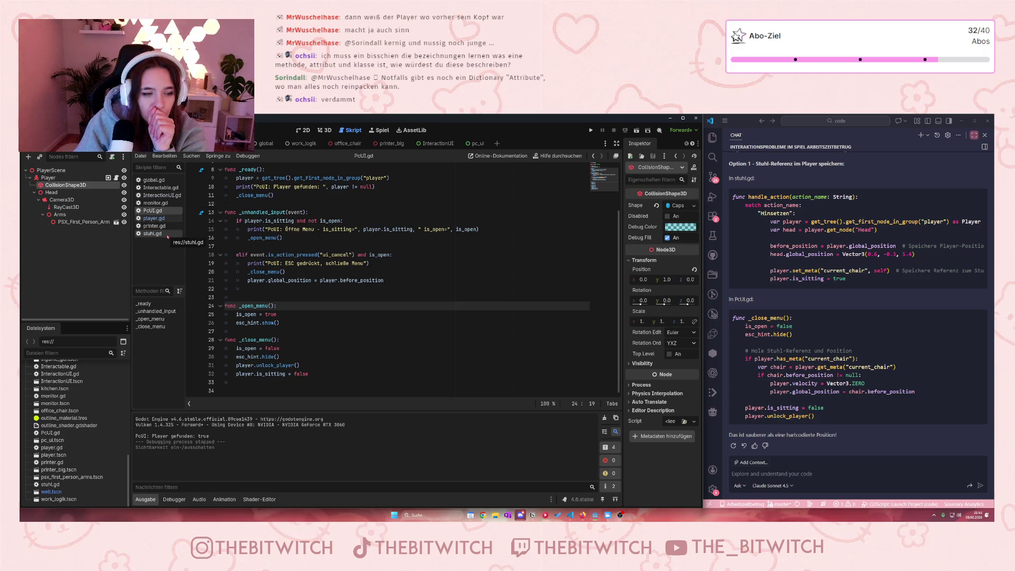
# Step: Look through the InteractionUI.gd and player.gd scripts
pyautogui.click(161, 195)
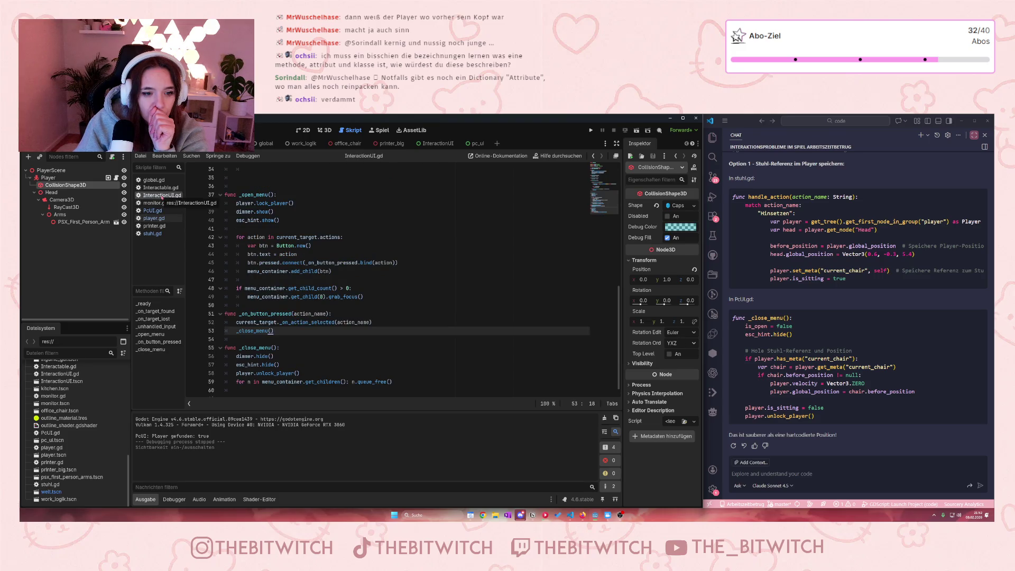
pyautogui.click(153, 218)
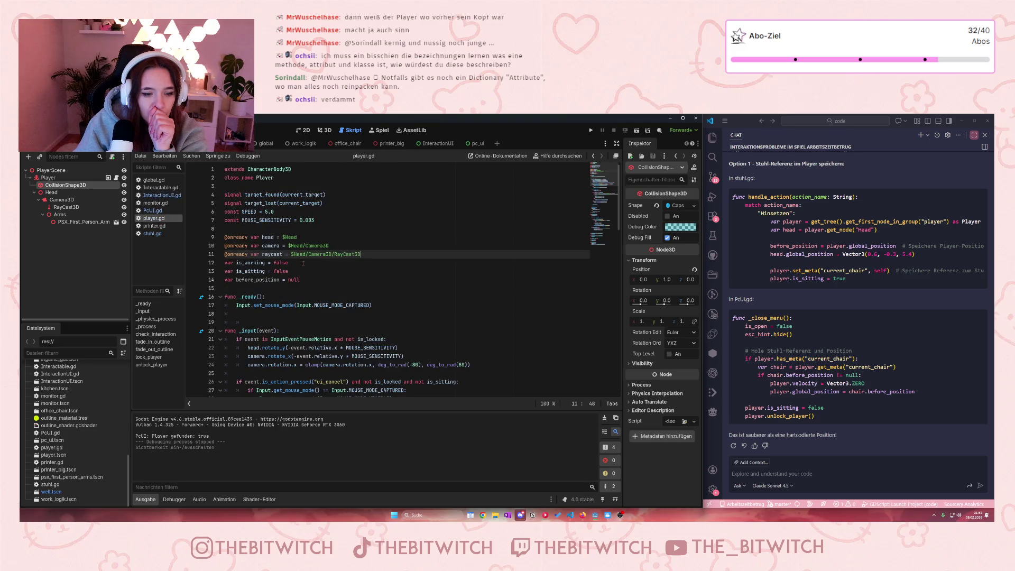
pyautogui.scroll(-13, 305, 268)
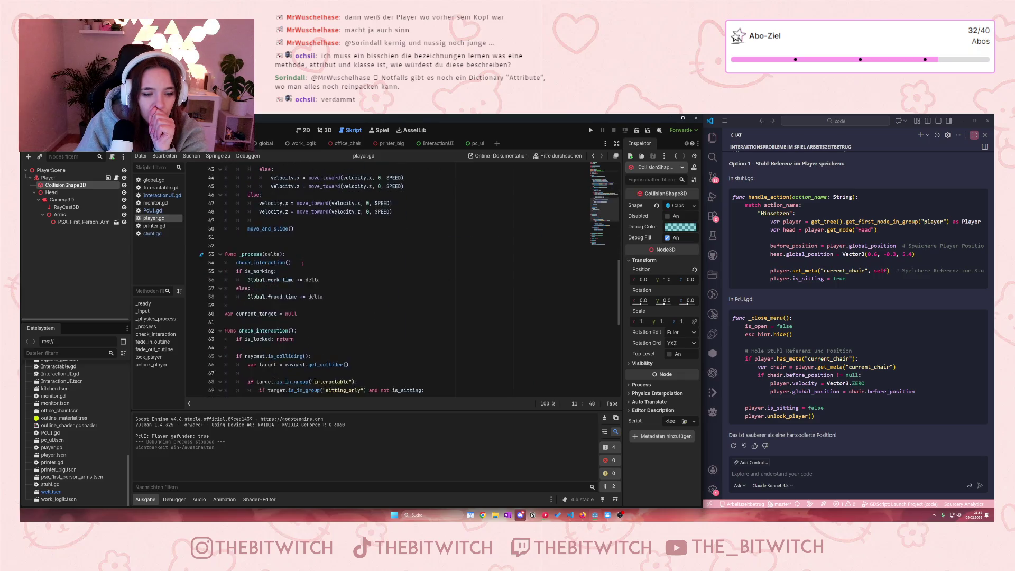
pyautogui.click(163, 196)
pyautogui.scroll(-1, 291, 284)
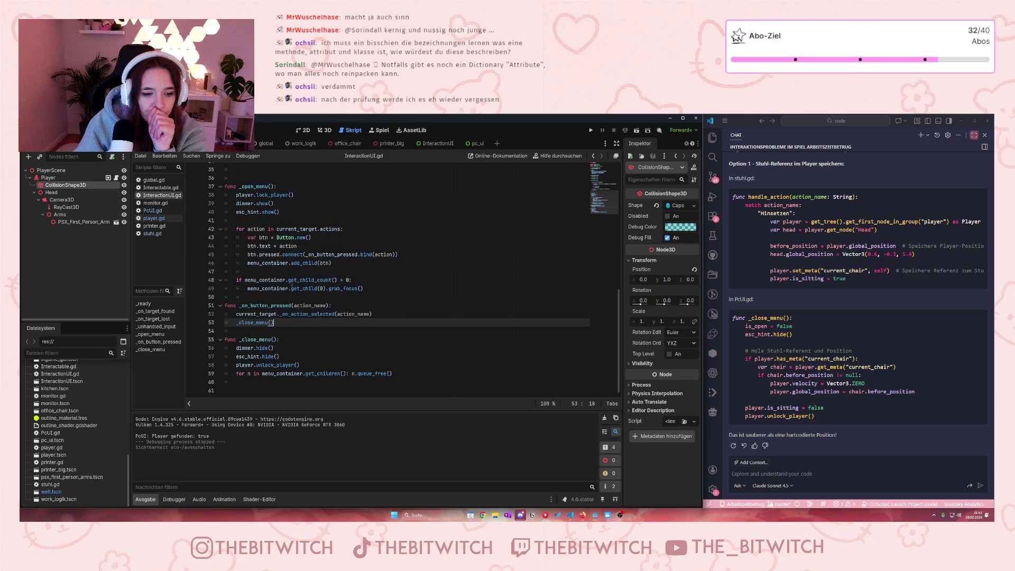
# Step: Copy the line in stuhl.gd that gets the player's Head node
pyautogui.click(152, 233)
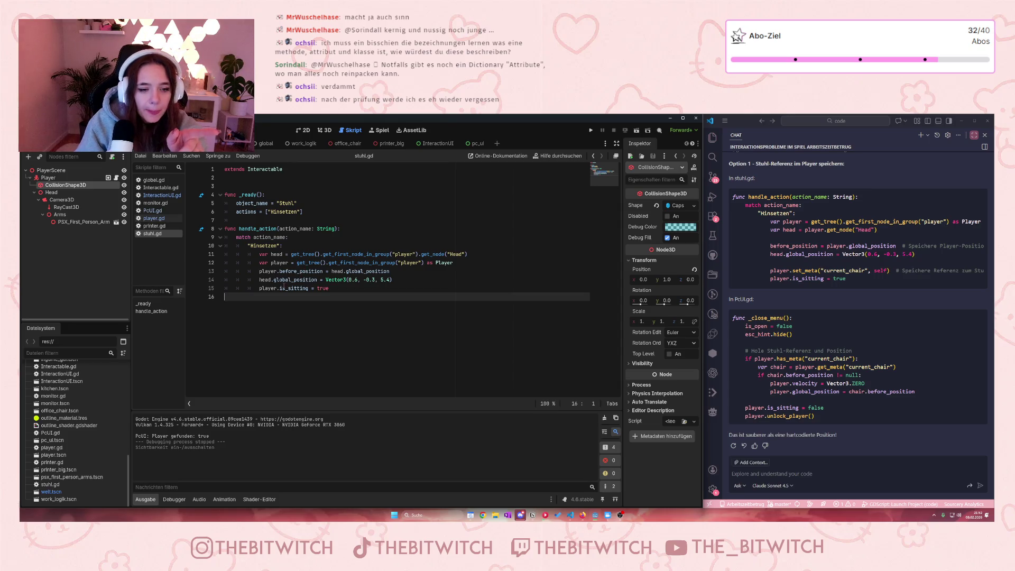
pyautogui.moveTo(284, 286)
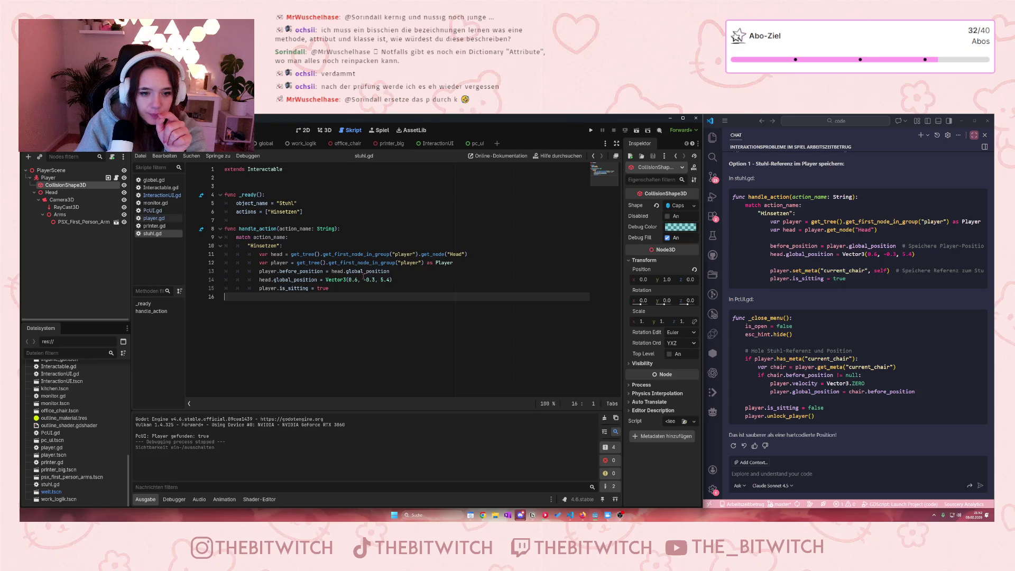
pyautogui.moveTo(324, 280)
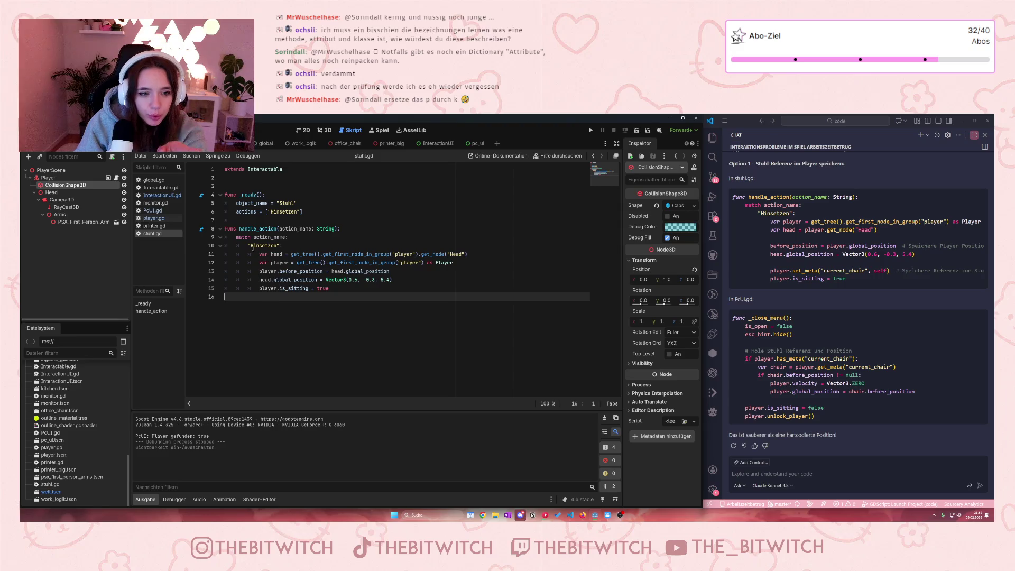
pyautogui.moveTo(259, 254); pyautogui.dragTo(467, 255)
pyautogui.hotkey('ctrl', 'c')
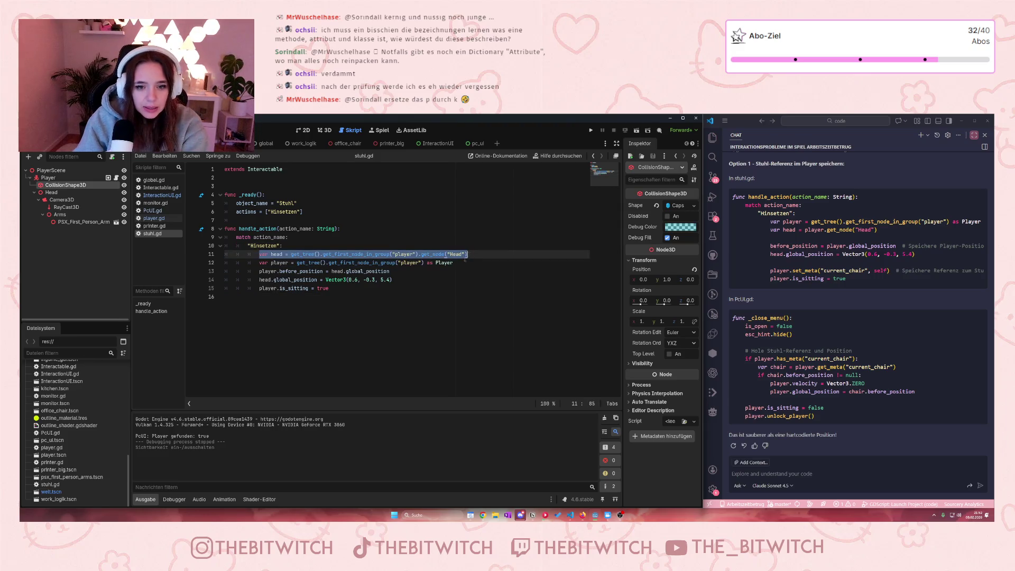
# Step: Return to PcUI.gd and place the caret after the player lookup line
pyautogui.click(160, 195)
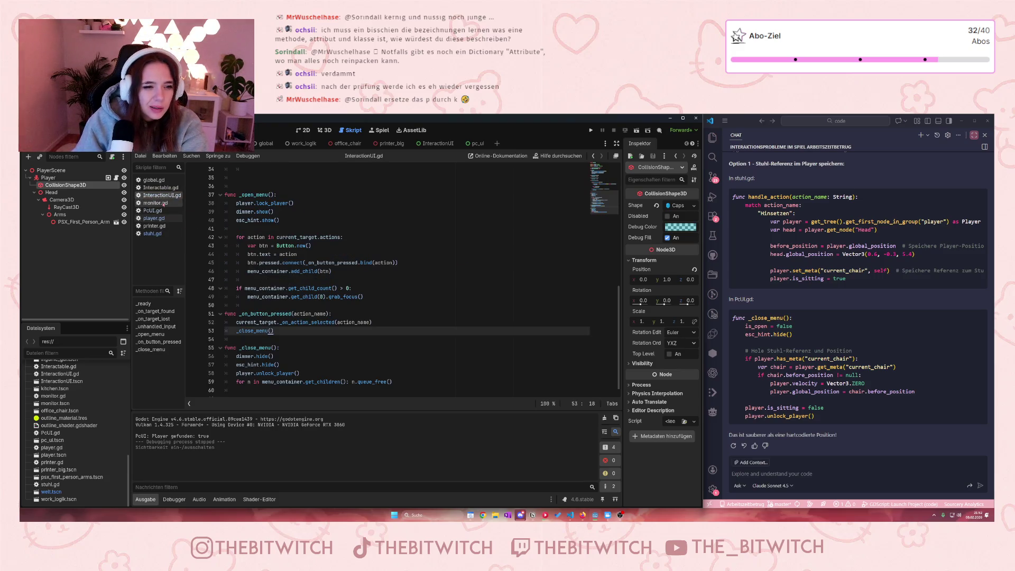
pyautogui.click(159, 210)
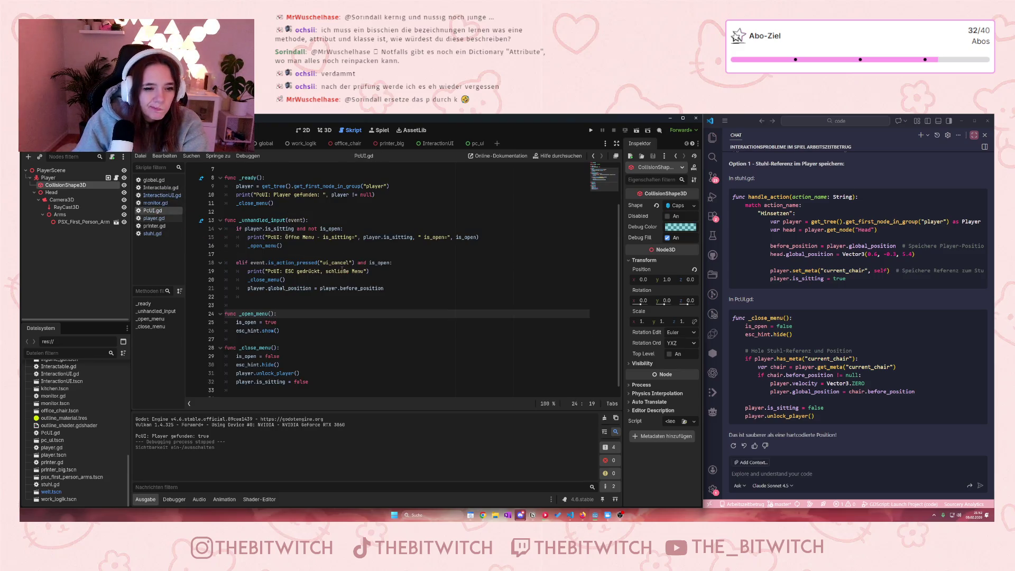
pyautogui.scroll(2, 334, 257)
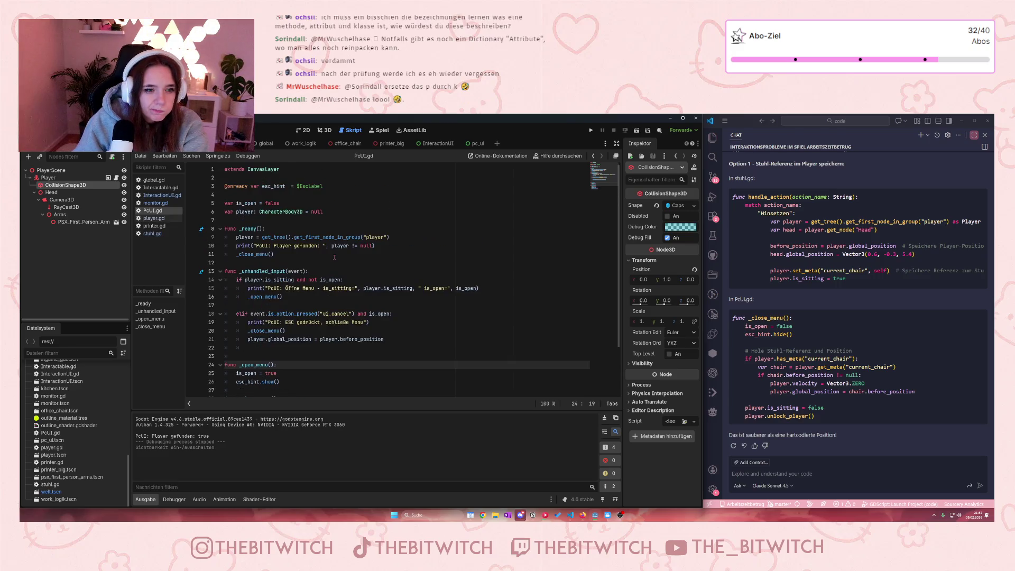
pyautogui.scroll(-2, 334, 258)
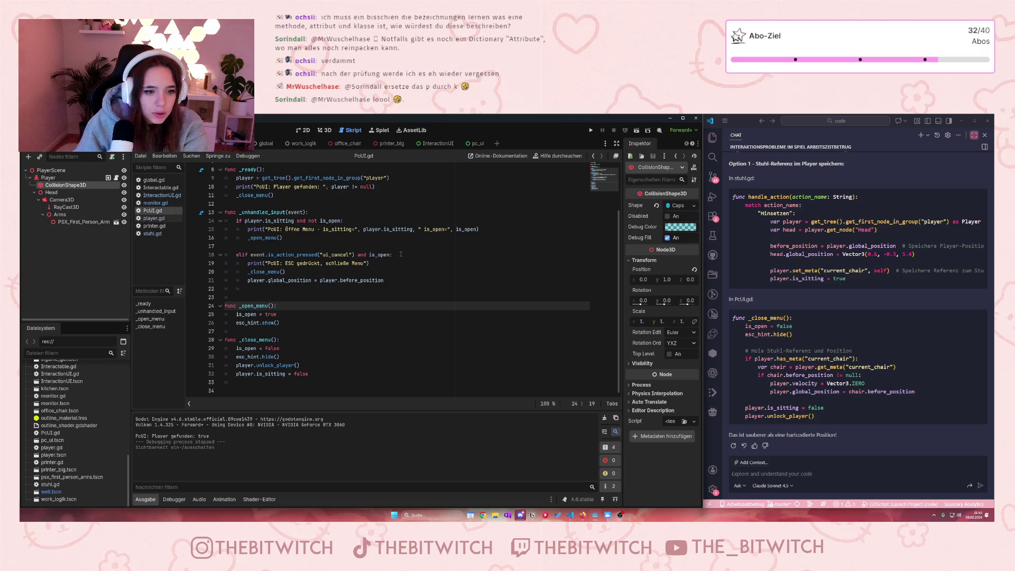
pyautogui.scroll(2, 402, 255)
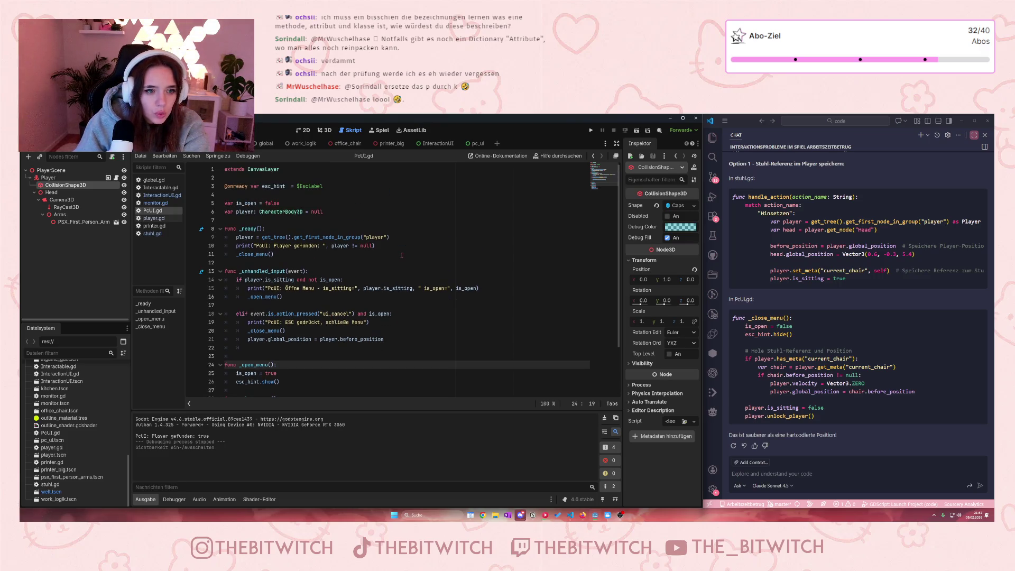
pyautogui.click(401, 238)
# Step: Paste the Head-node lookup as 'var head' below the player lookup in _ready
pyautogui.press('Return')
pyautogui.hotkey('ctrl', 'v')
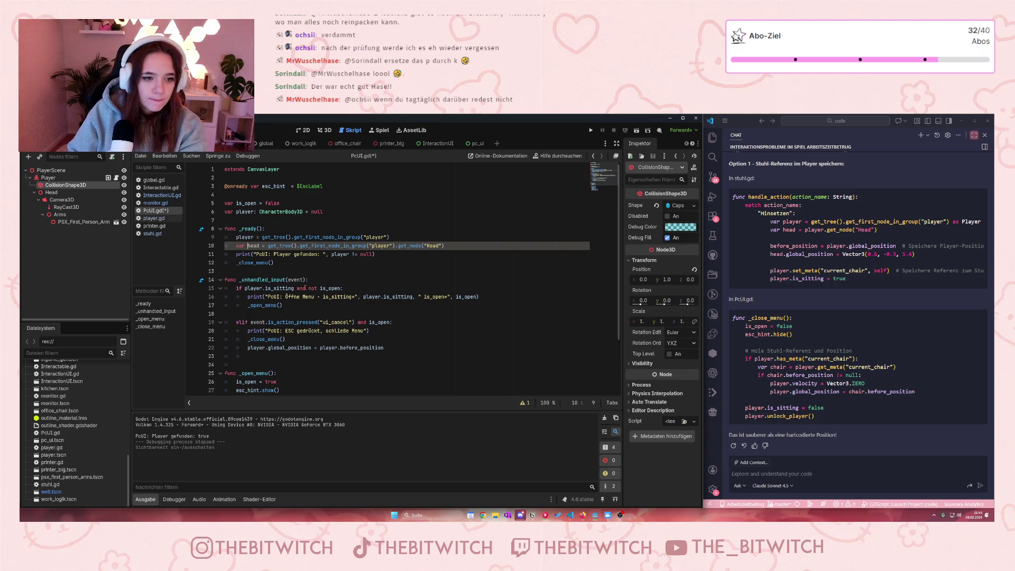
pyautogui.press('BackSpace')
pyautogui.press('BackSpace')
pyautogui.press('BackSpace')
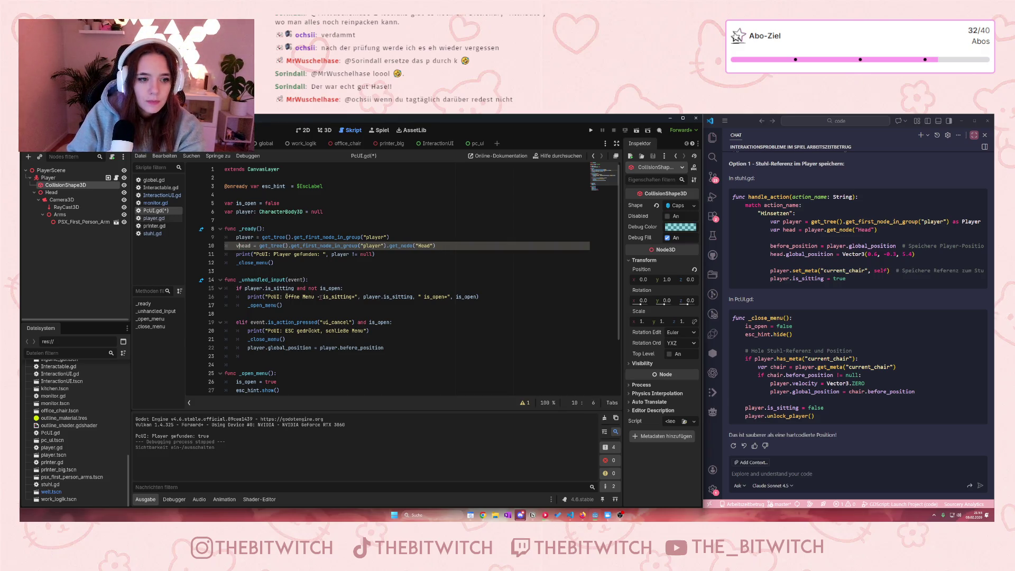
pyautogui.click(330, 288)
pyautogui.scroll(-2, 321, 349)
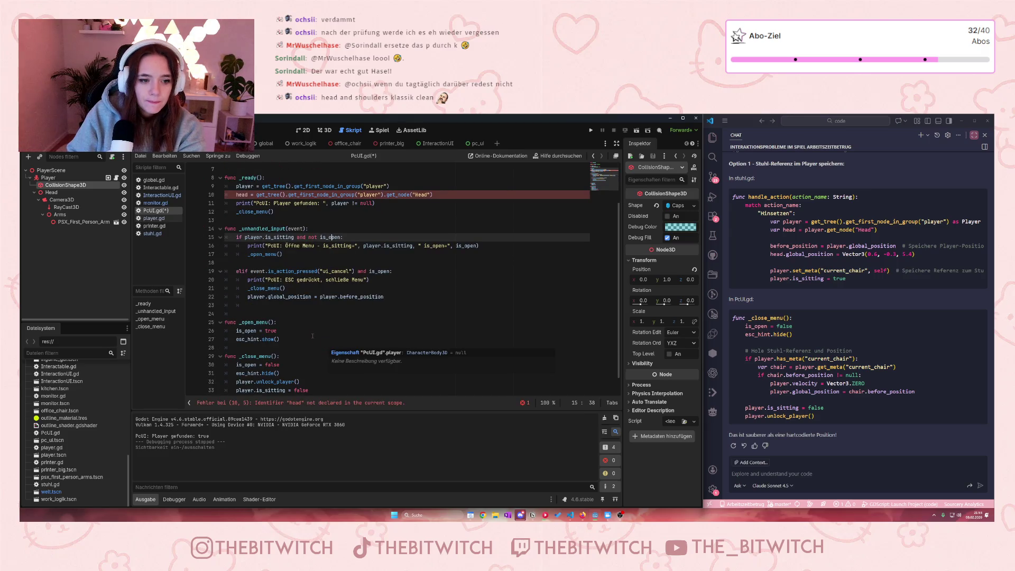
pyautogui.click(236, 194)
pyautogui.scroll(2, 320, 233)
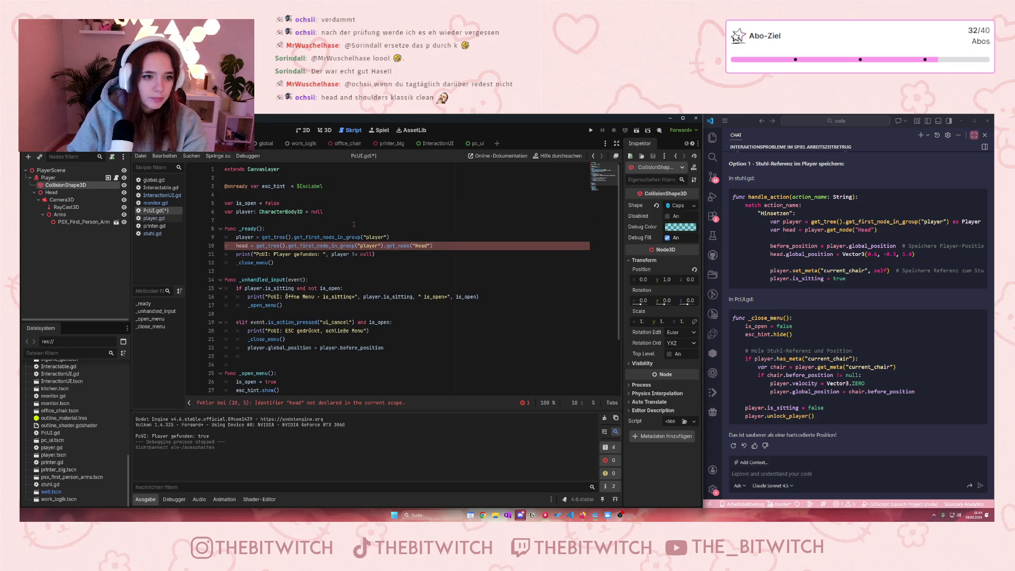
pyautogui.write('var')
# Step: Make the ESC line set head's global_position from player.before_position instead of player's
pyautogui.click(373, 278)
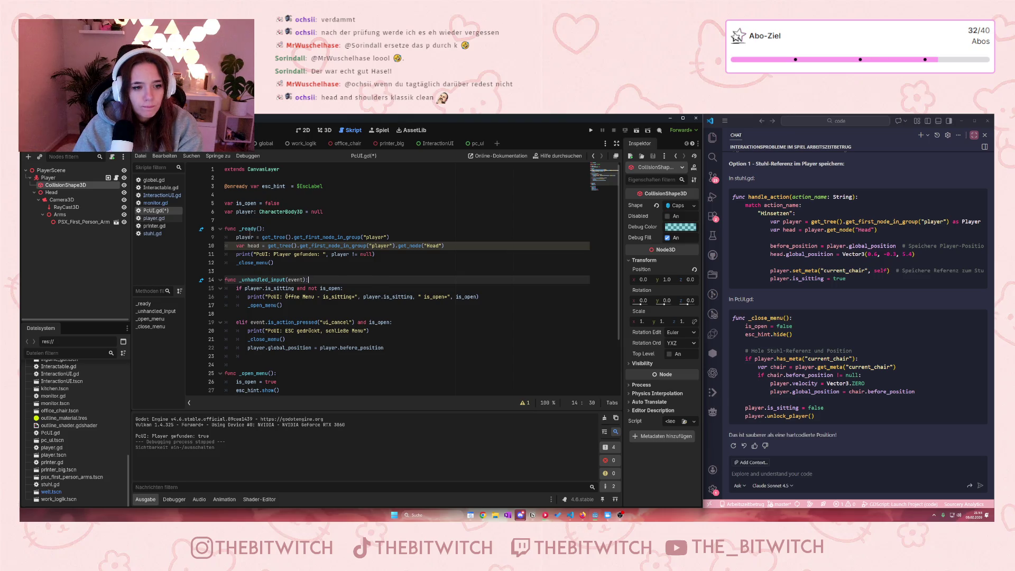
pyautogui.moveTo(233, 238)
pyautogui.click(305, 339)
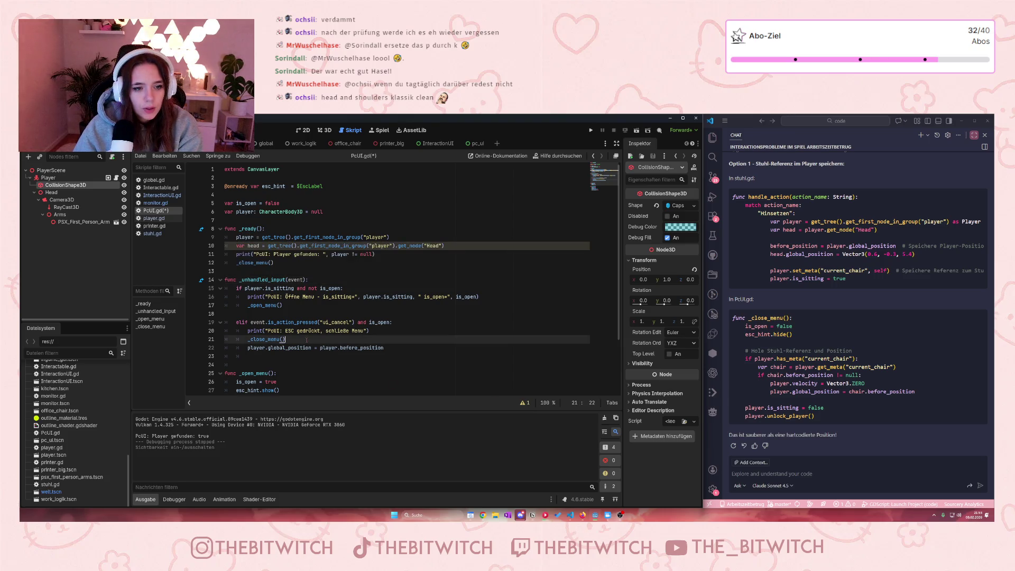
pyautogui.scroll(-1, 305, 343)
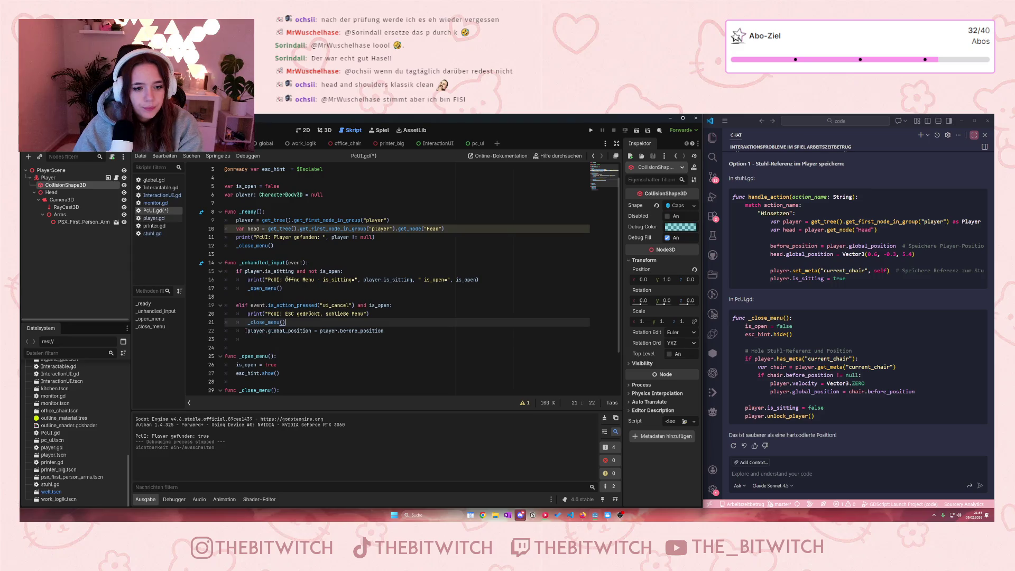
pyautogui.doubleClick(251, 330)
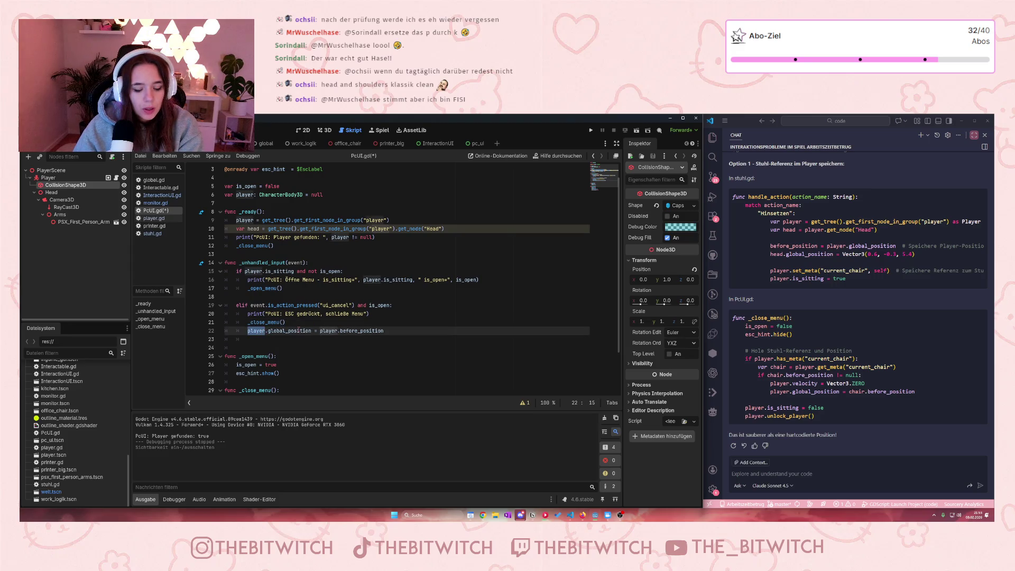
pyautogui.write('head')
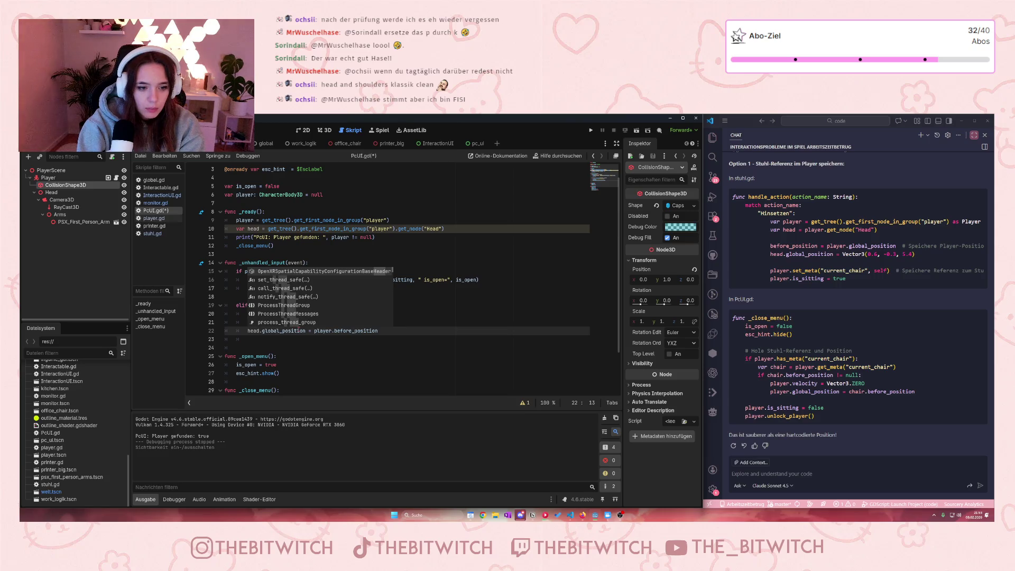
pyautogui.click(345, 344)
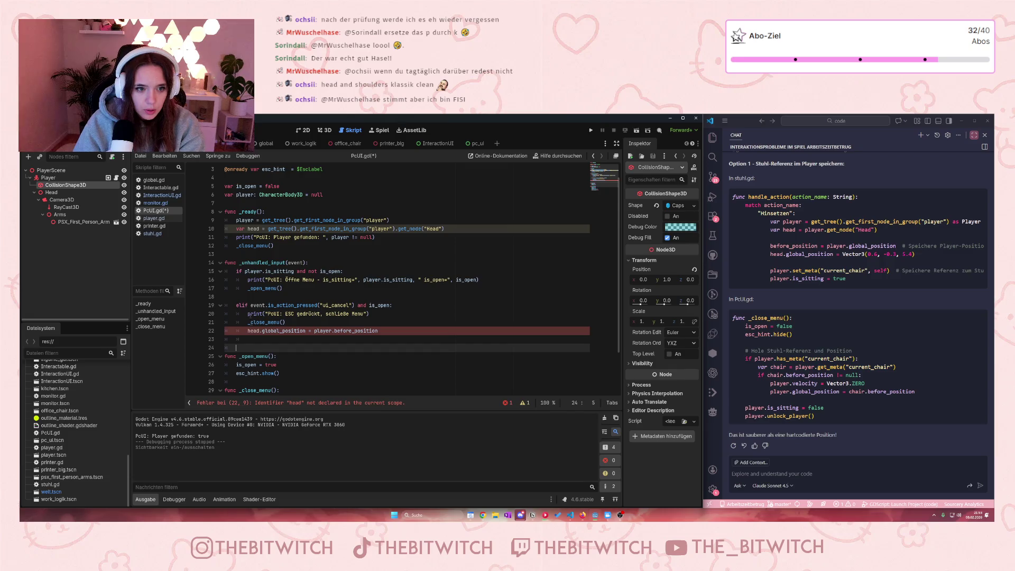
# Step: Move the var head declaration from _ready into _unhandled_input and save PcUI.gd
pyautogui.moveTo(446, 228); pyautogui.dragTo(236, 229)
pyautogui.press('BackSpace')
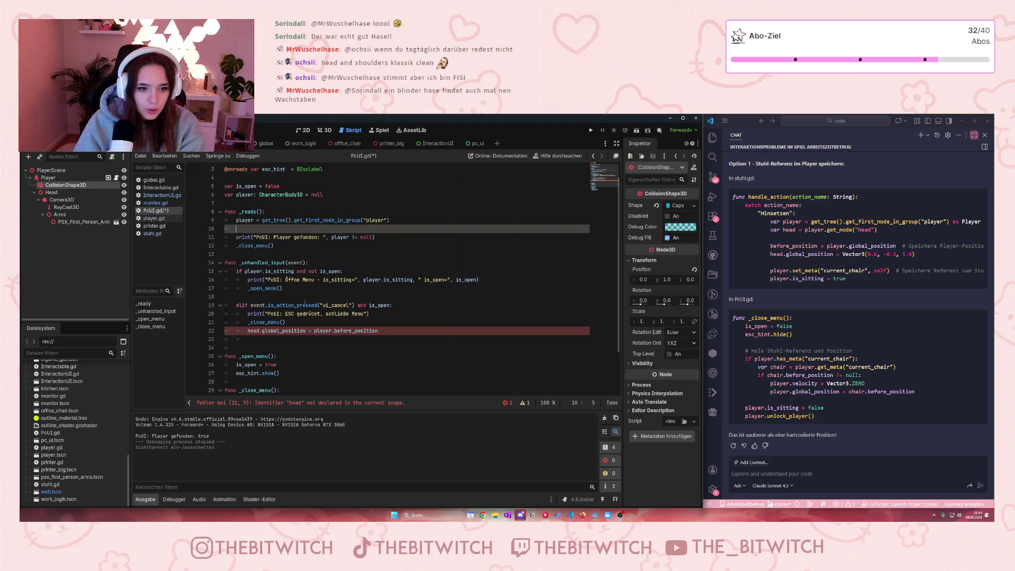
pyautogui.click(315, 262)
pyautogui.press('Return')
pyautogui.hotkey('ctrl', 'v')
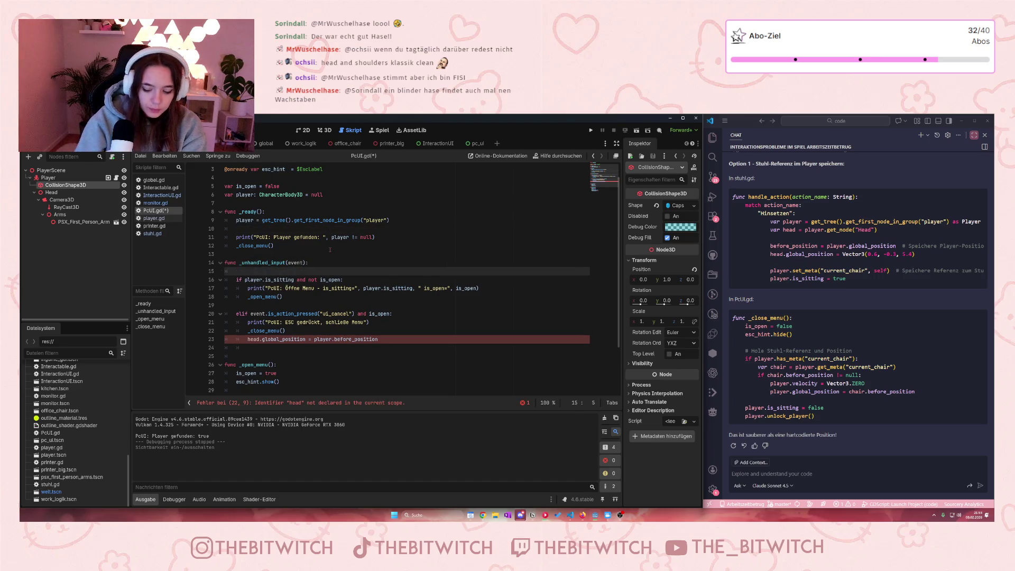
pyautogui.click(292, 231)
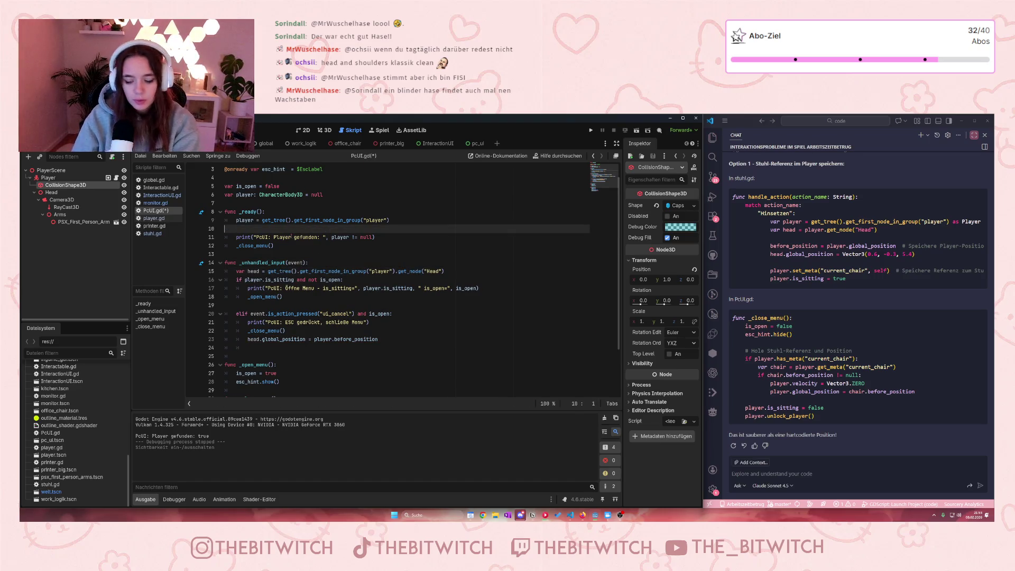
pyautogui.press('BackSpace')
pyautogui.hotkey('ctrl', 's')
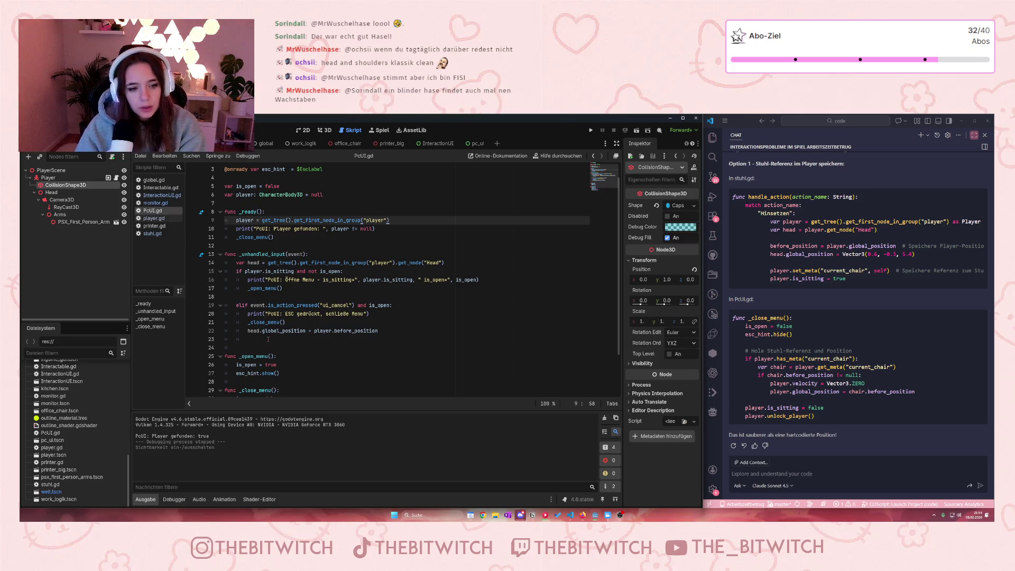
# Step: Scroll through the PcUI.gd code to review its ESC handling
pyautogui.scroll(-1, 269, 334)
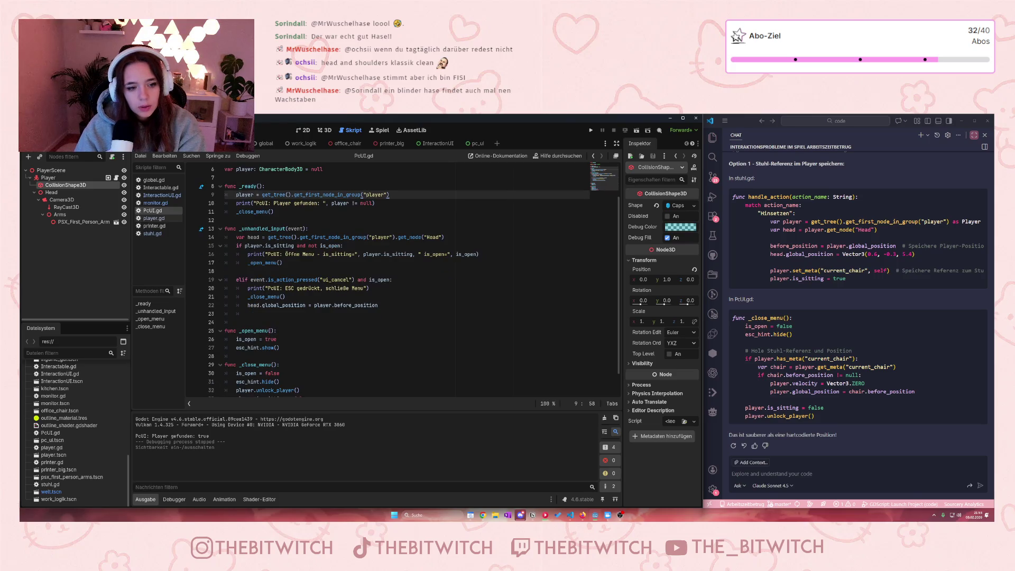
pyautogui.scroll(-1, 259, 339)
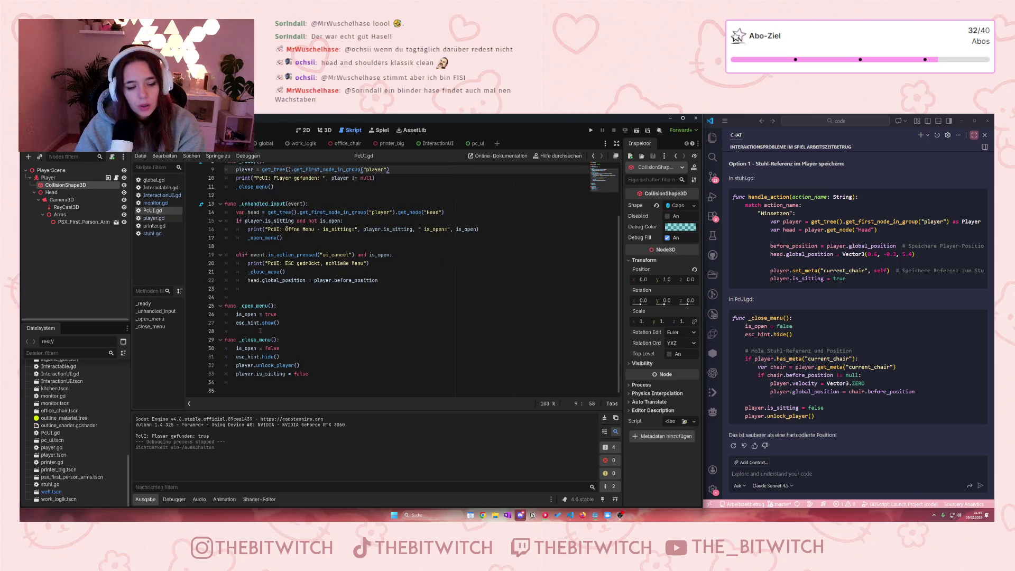
pyautogui.moveTo(259, 325)
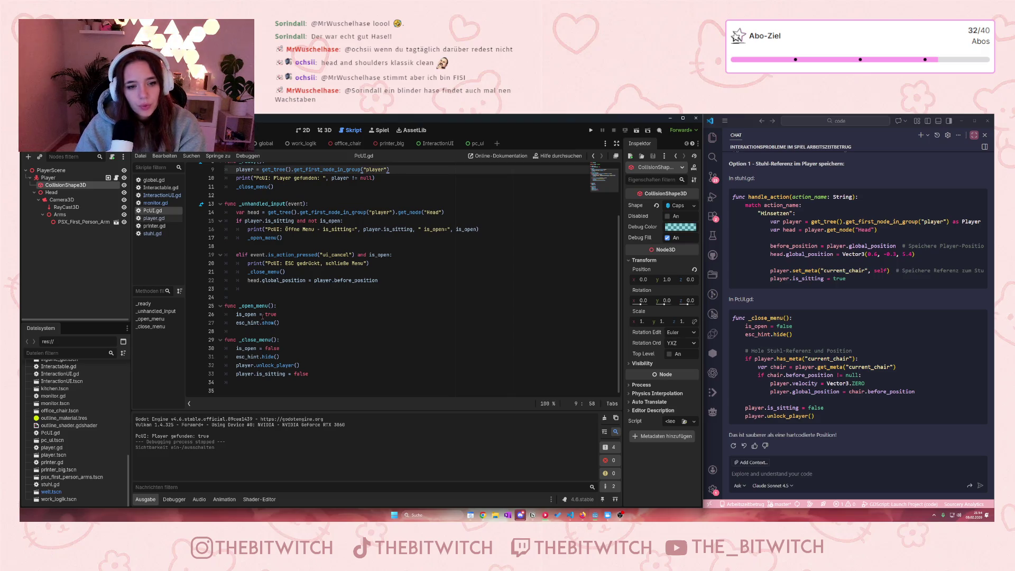
pyautogui.scroll(1, 261, 314)
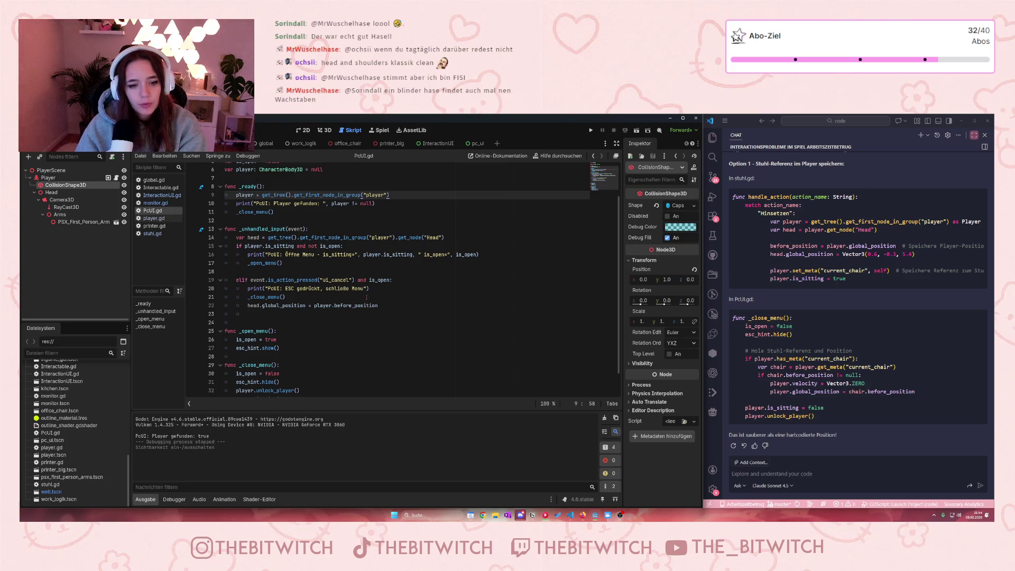
# Step: Look over player.gd, then return to the stuhl.gd chair script
pyautogui.click(153, 218)
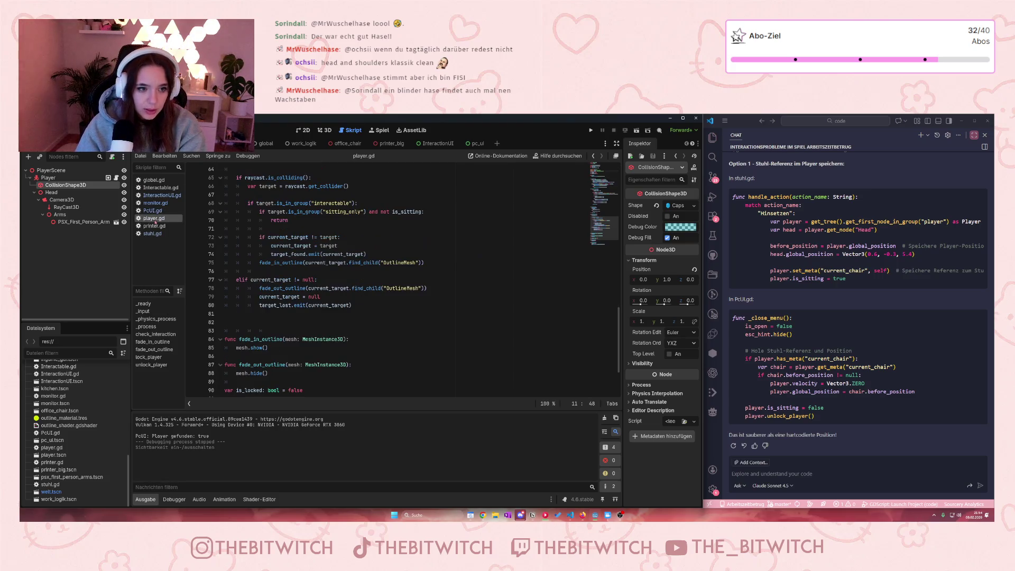
pyautogui.scroll(17, 288, 259)
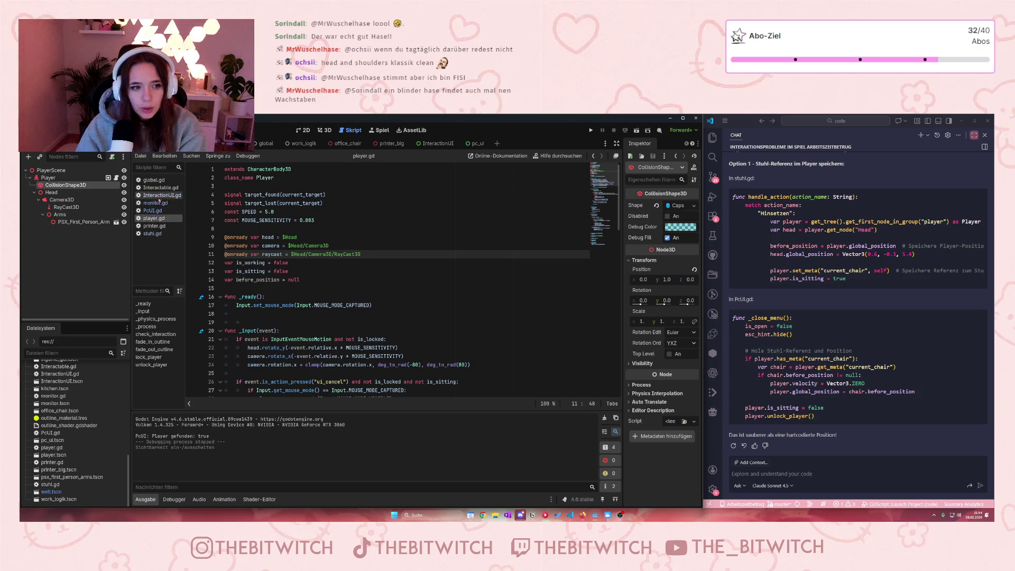
pyautogui.click(162, 233)
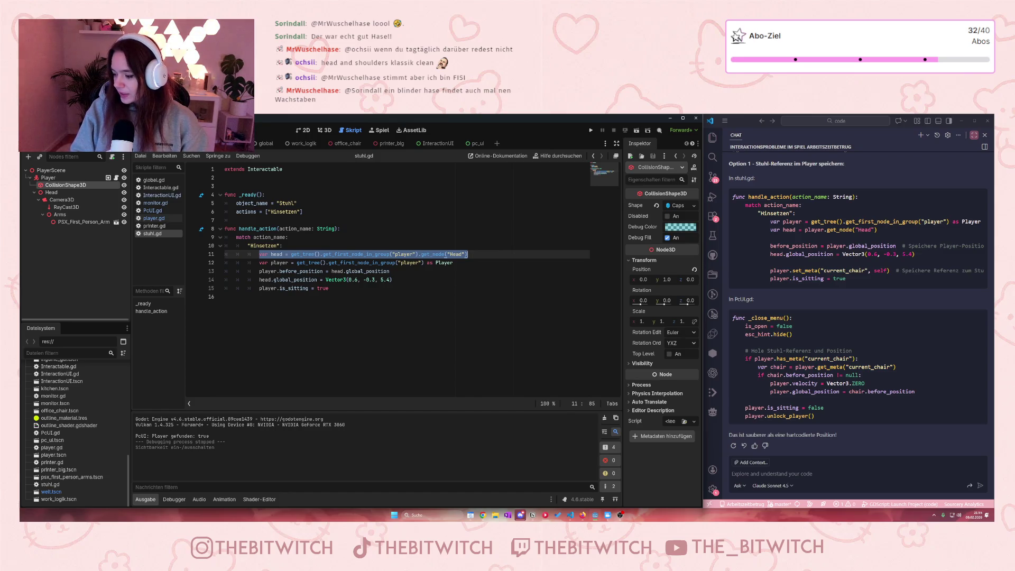
# Step: Run the project, sit on the desk chair with E and stand up with ESC
pyautogui.click(493, 328)
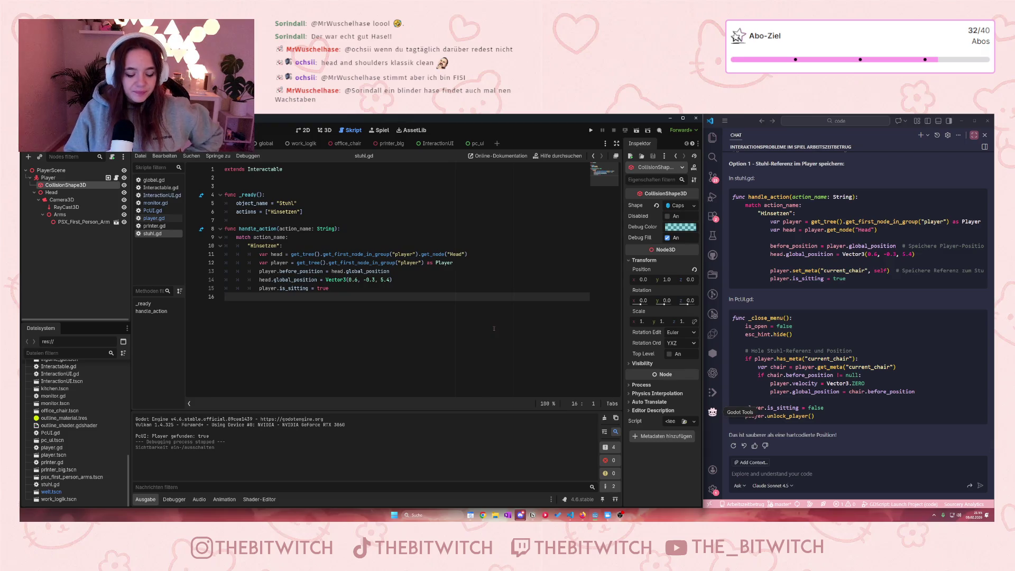
pyautogui.click(591, 130)
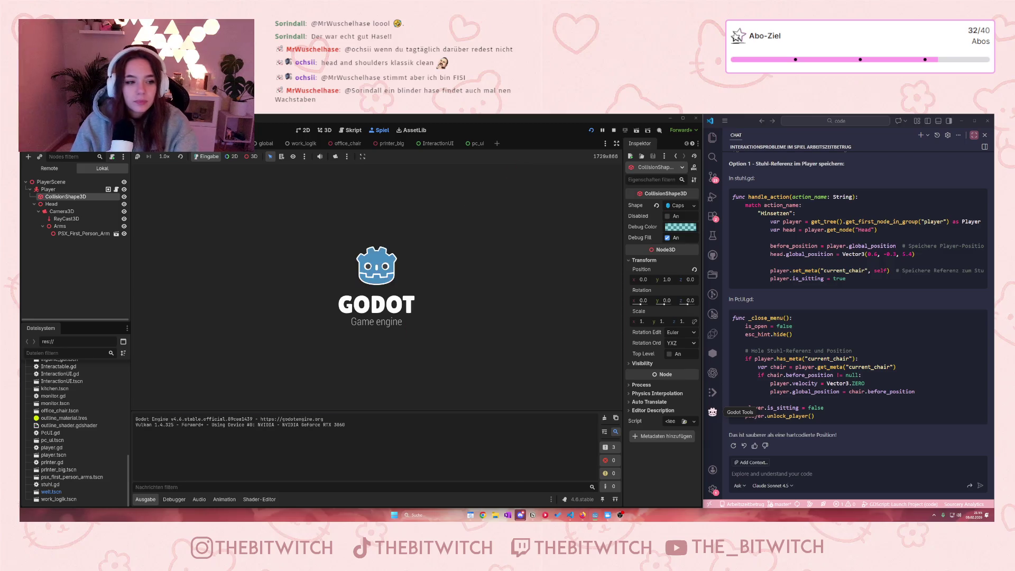
pyautogui.press('w')
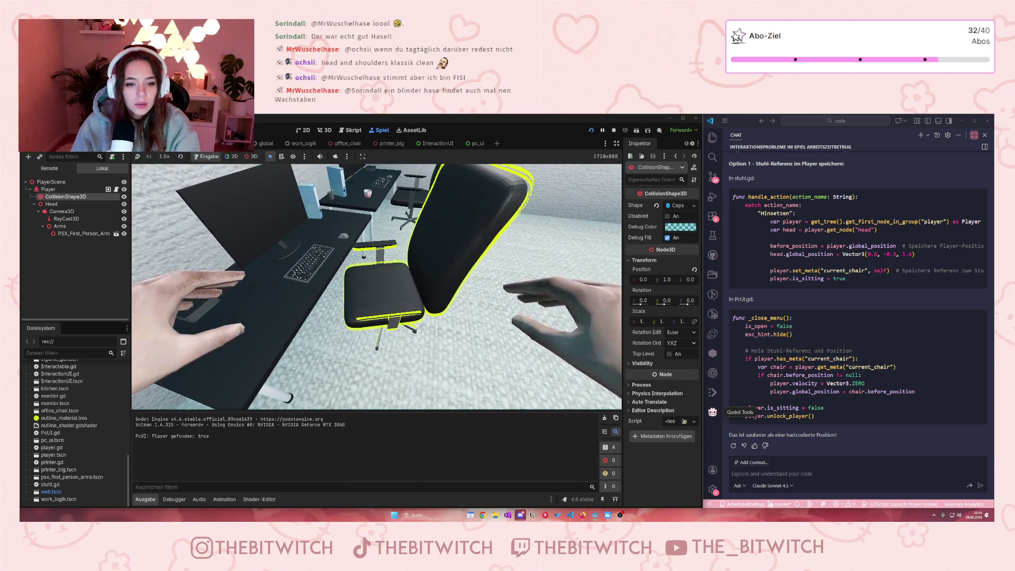
pyautogui.press('e')
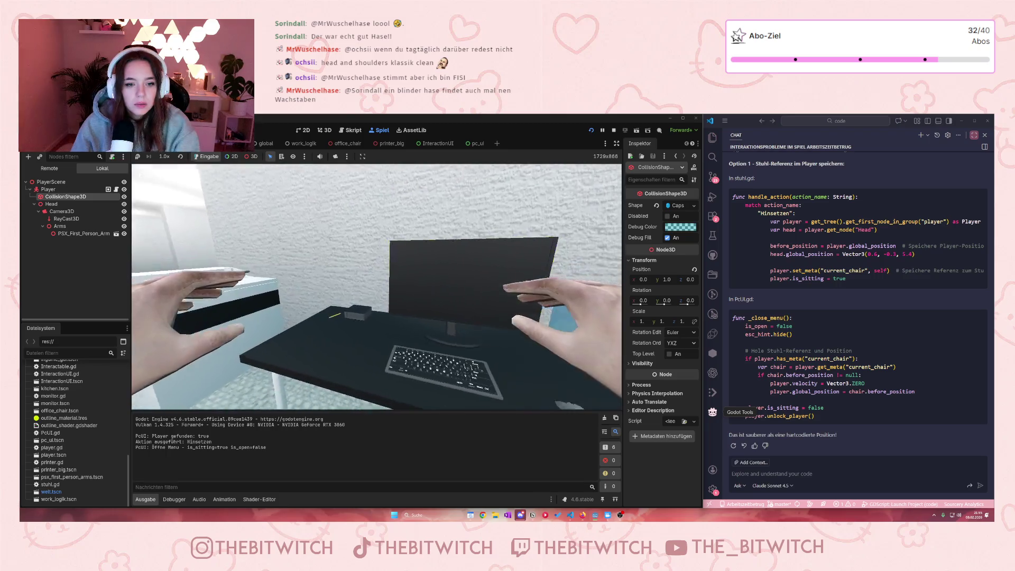
pyautogui.press('Escape')
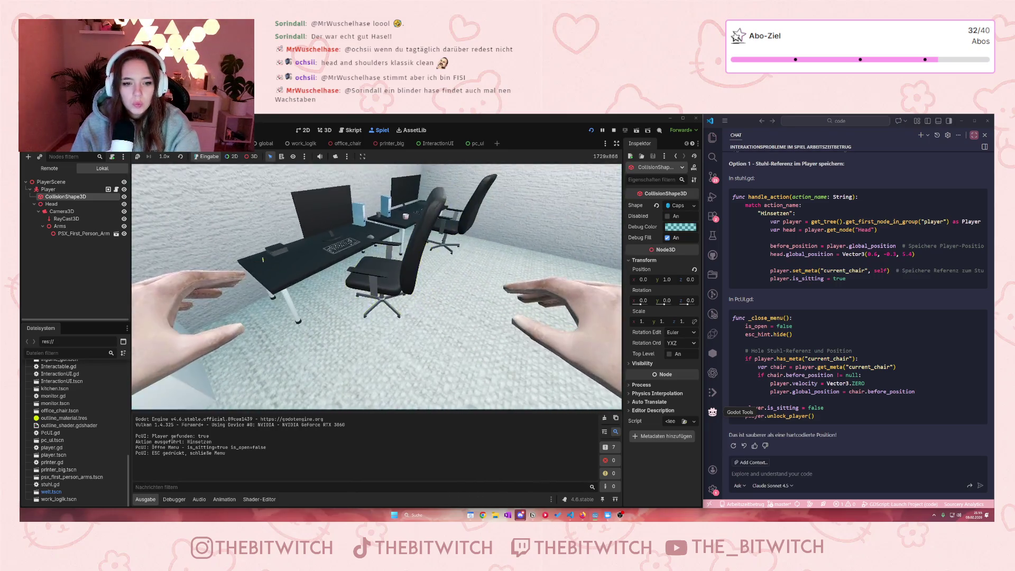
# Step: Sit again, turn on the monitor from the PC menu, stand and resit, then stop the game
pyautogui.press('s')
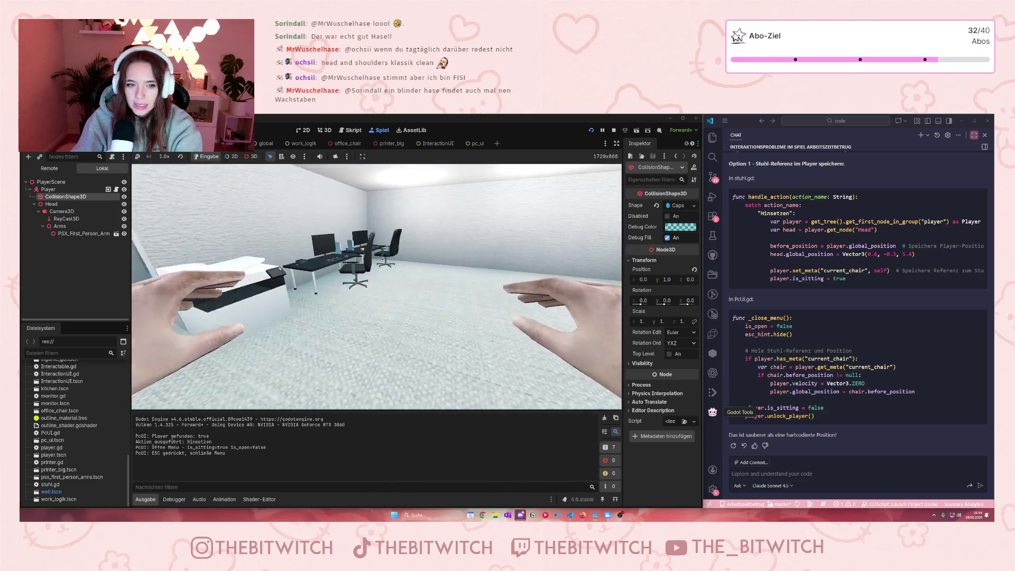
pyautogui.press('e')
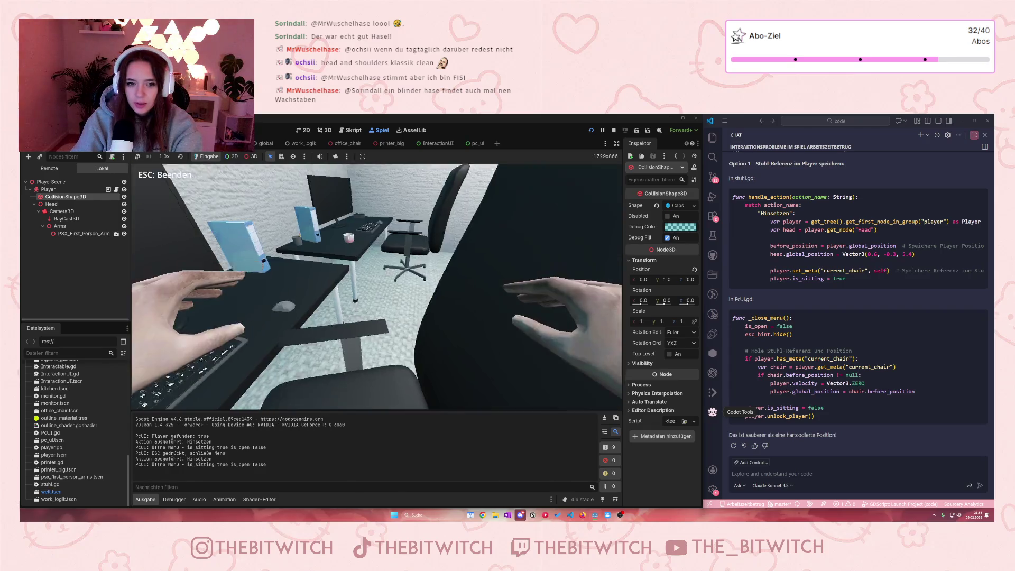
pyautogui.click(381, 237)
pyautogui.press('Escape')
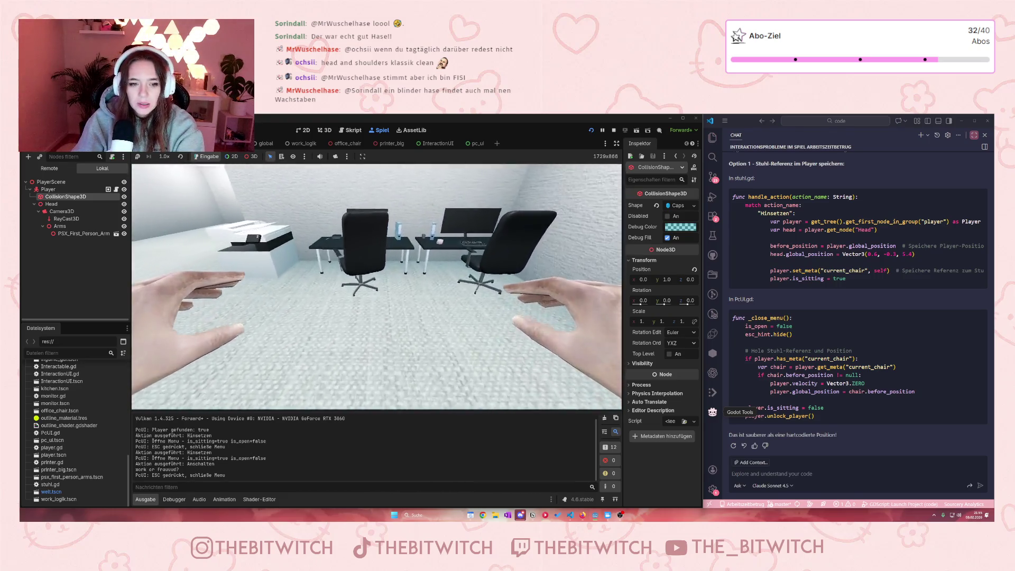
pyautogui.press('e')
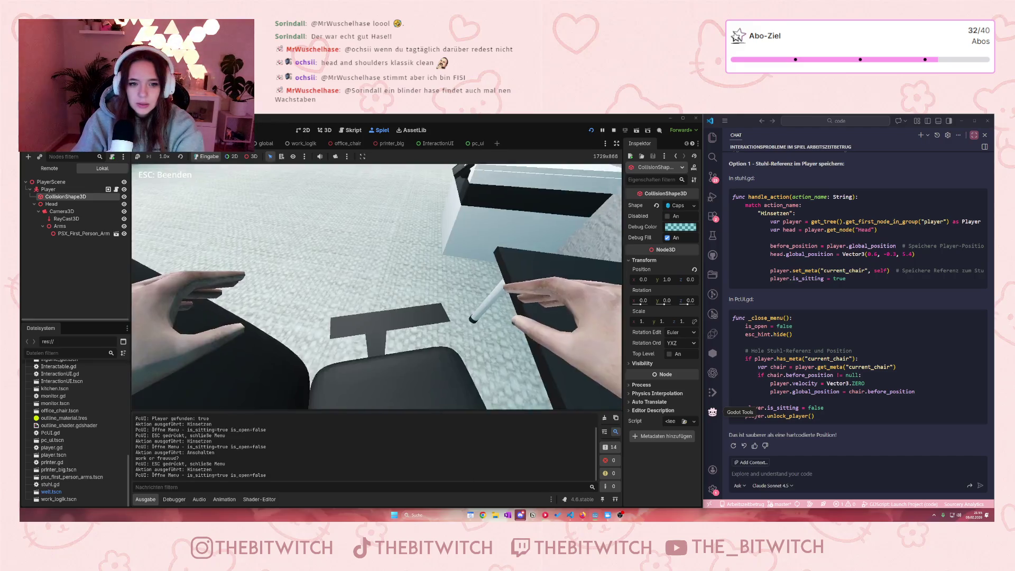
pyautogui.press('Escape')
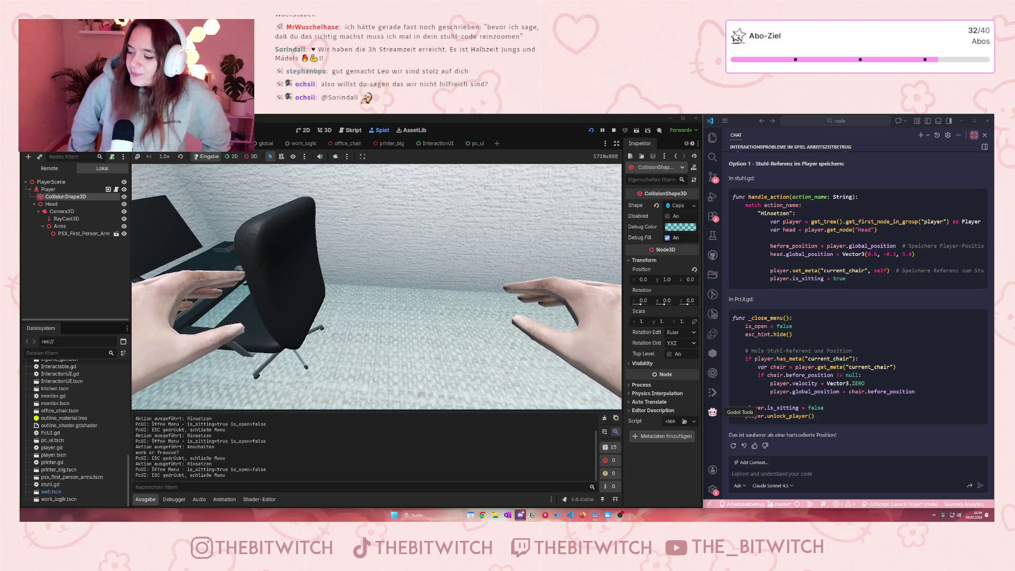
pyautogui.press('Escape')
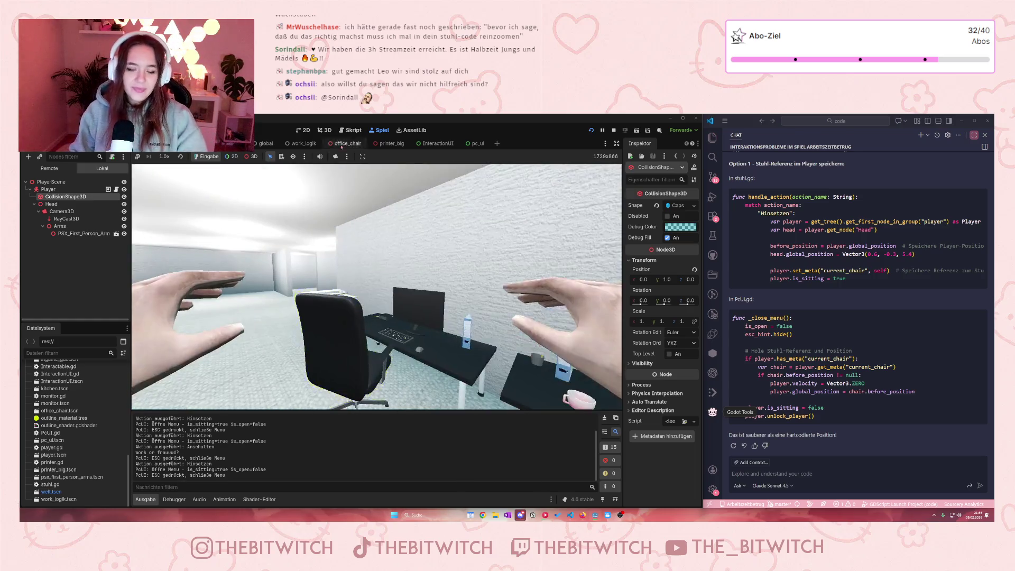
pyautogui.click(613, 131)
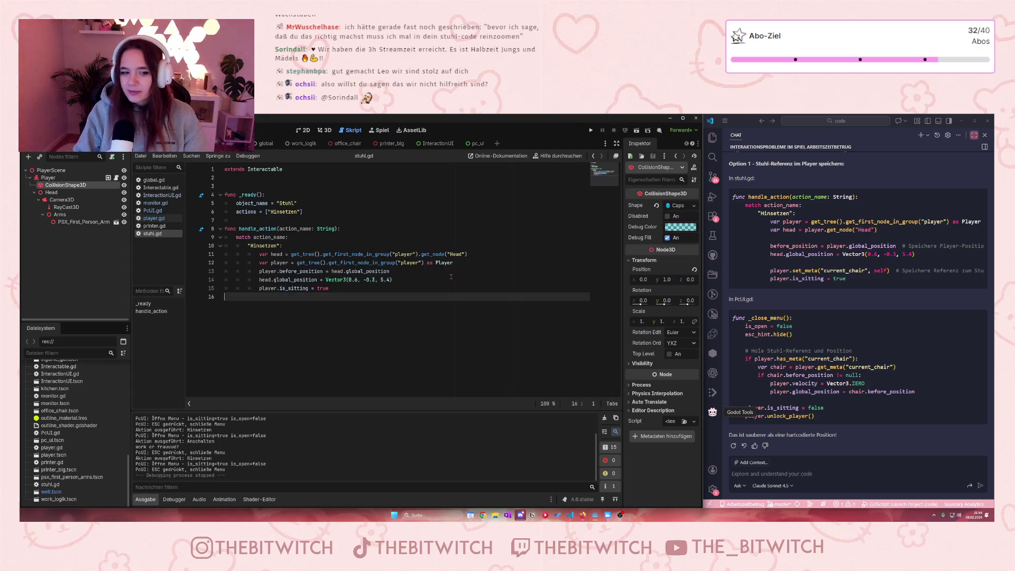
pyautogui.click(452, 278)
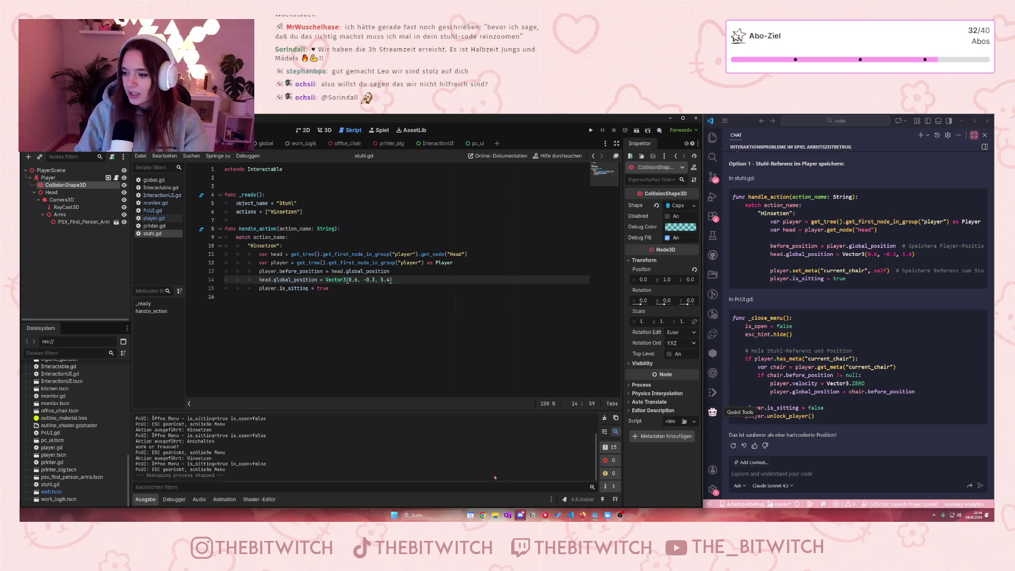